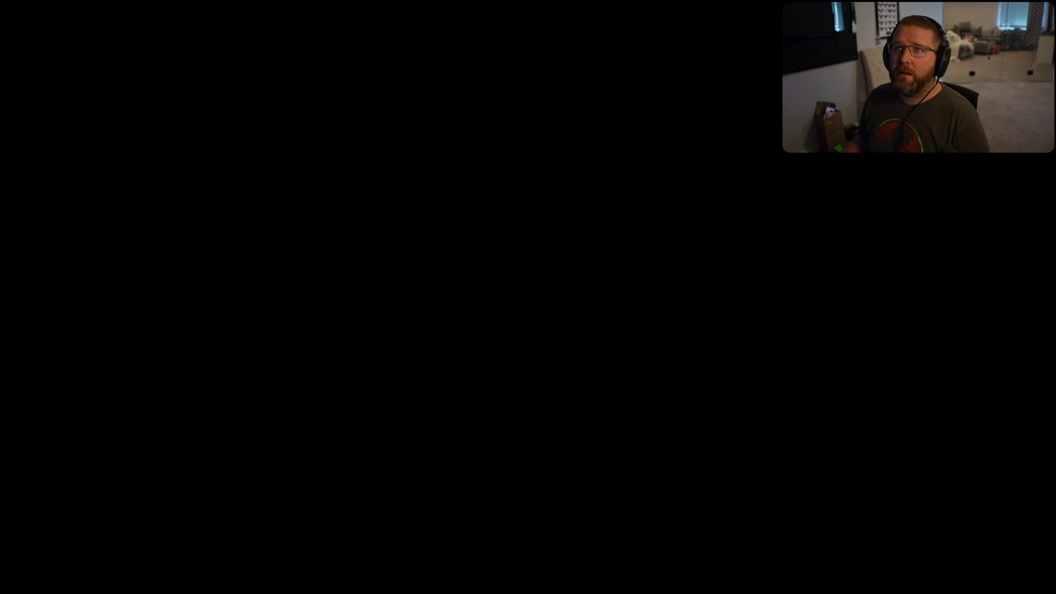
Start the Phasmophobia review, briefly pause and resume it, then skip ahead to about 1:33.
mouse_move(1015, 403)
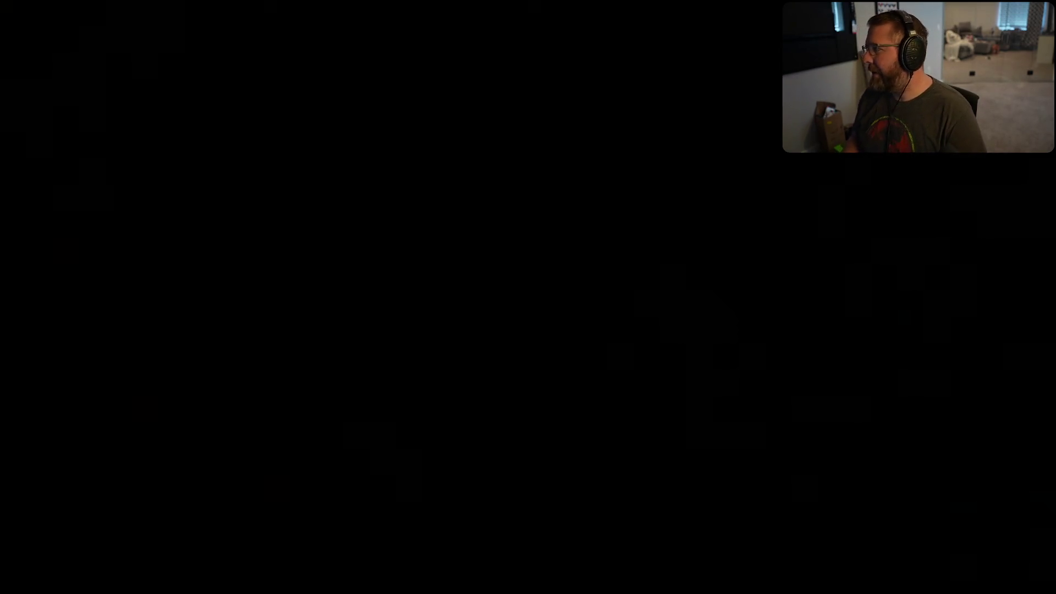
left_click(566, 276)
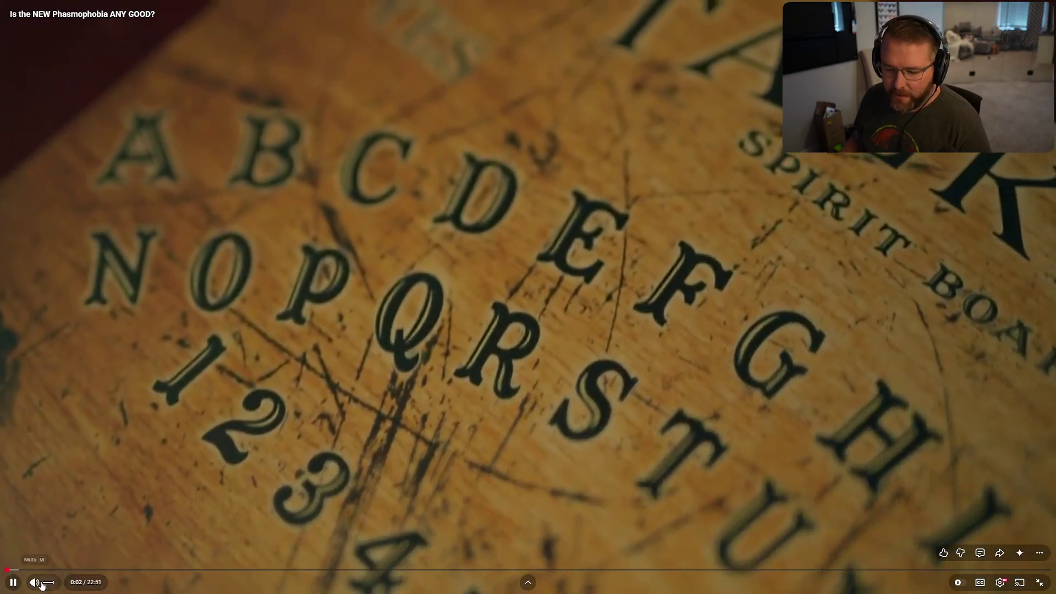
mouse_move(57, 585)
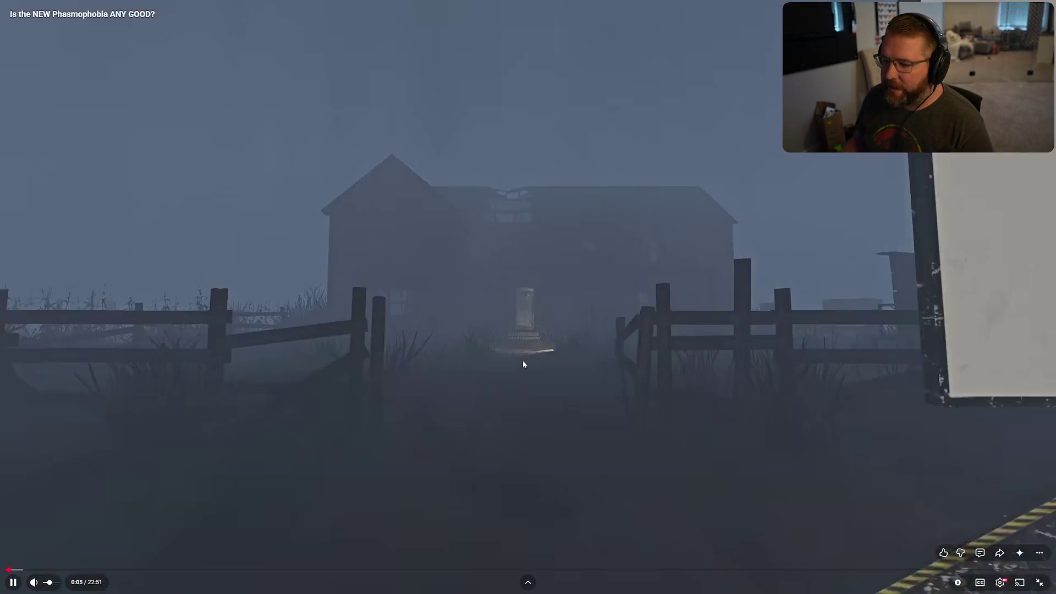
left_click(539, 305)
left_click(539, 305)
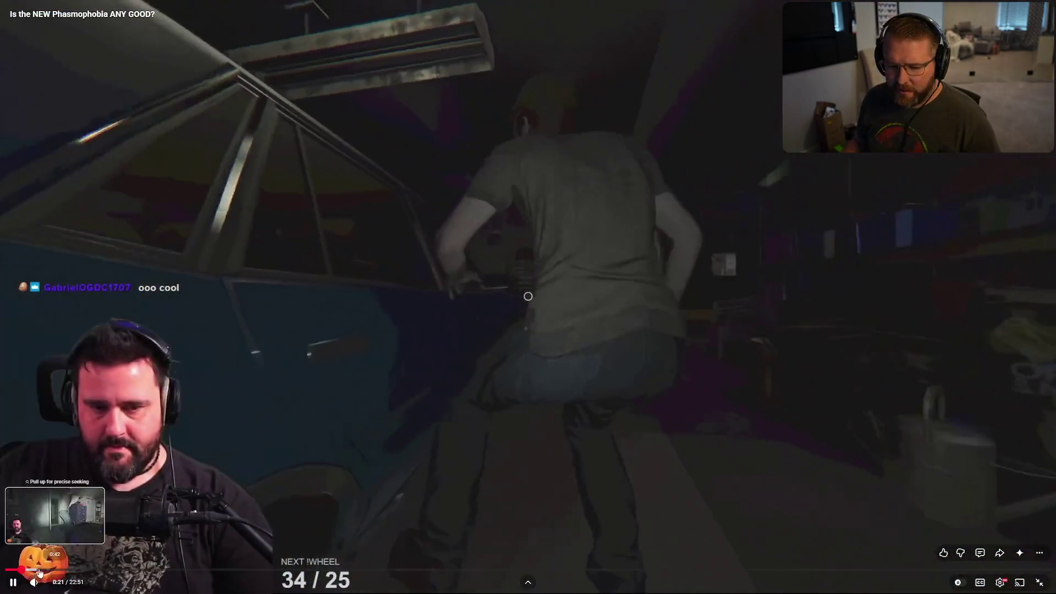
left_click_drag(40, 573, 77, 573)
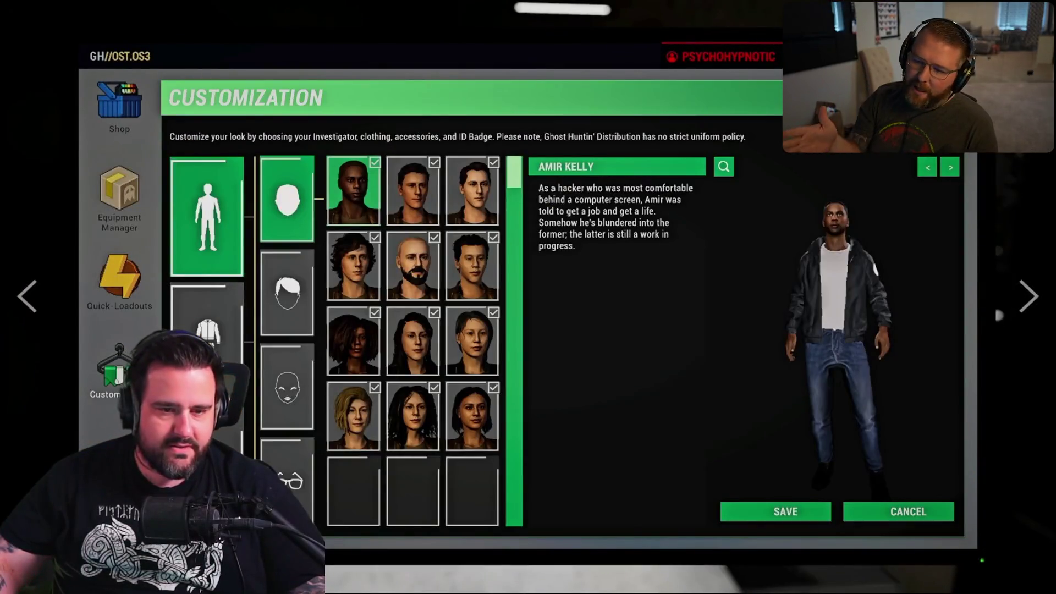
Turn the video volume down slightly, then pause and resume the review.
left_click(418, 209)
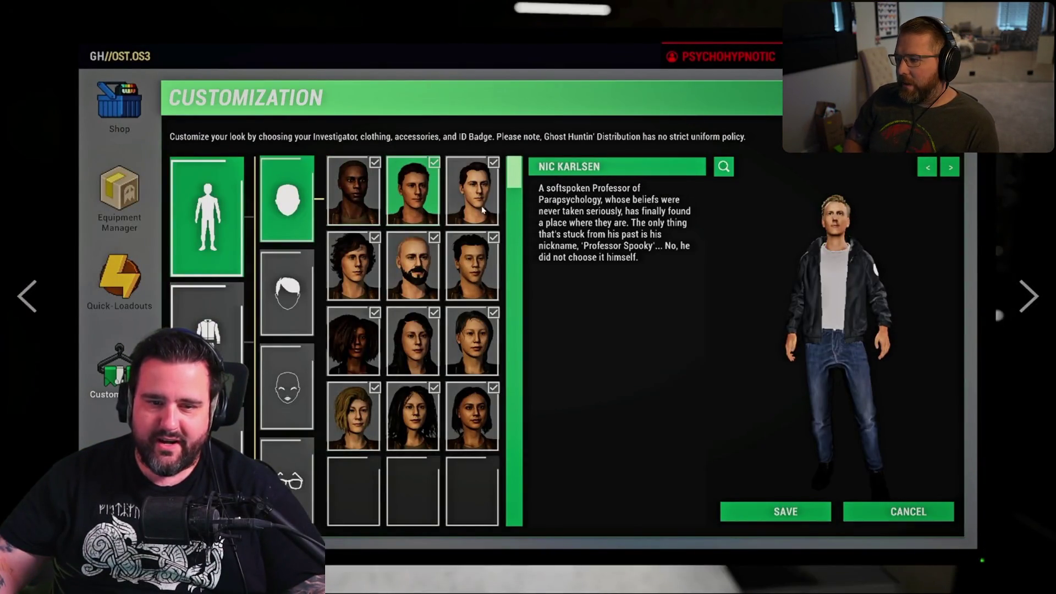
left_click(413, 264)
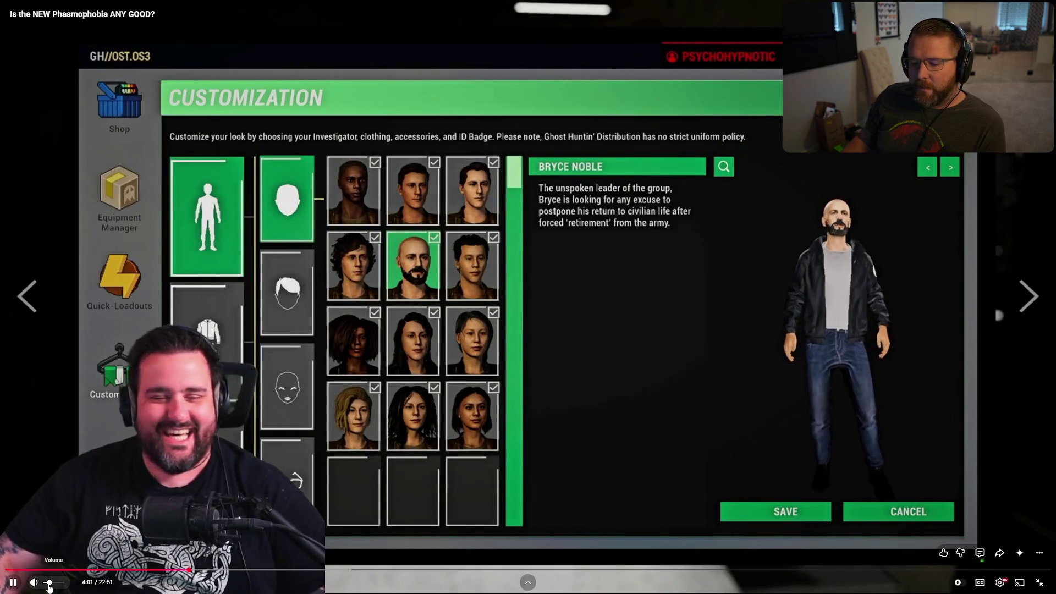
left_click_drag(48, 587, 47, 588)
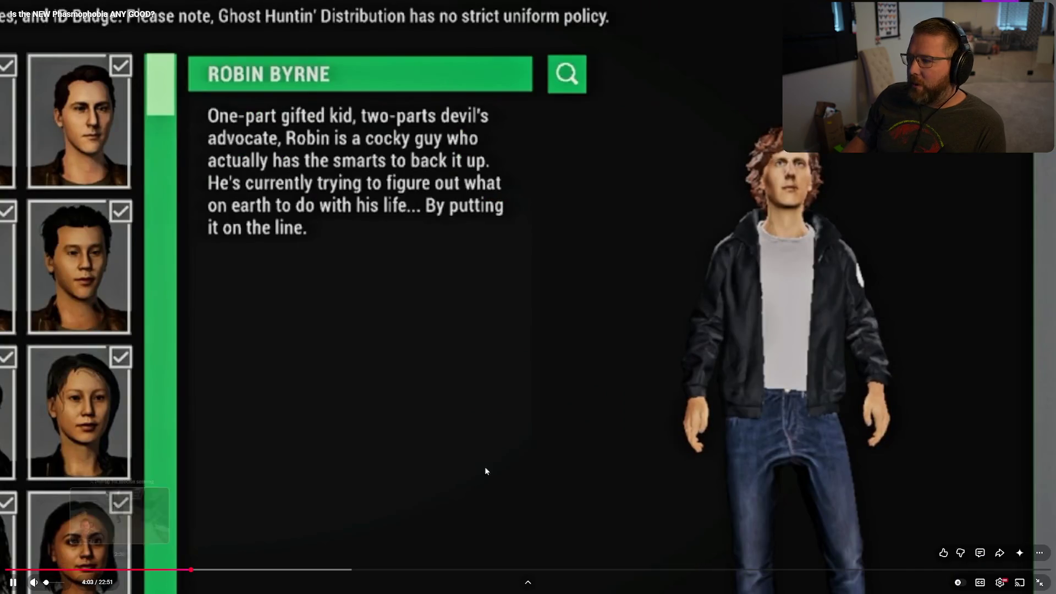
left_click(753, 266)
left_click(771, 256)
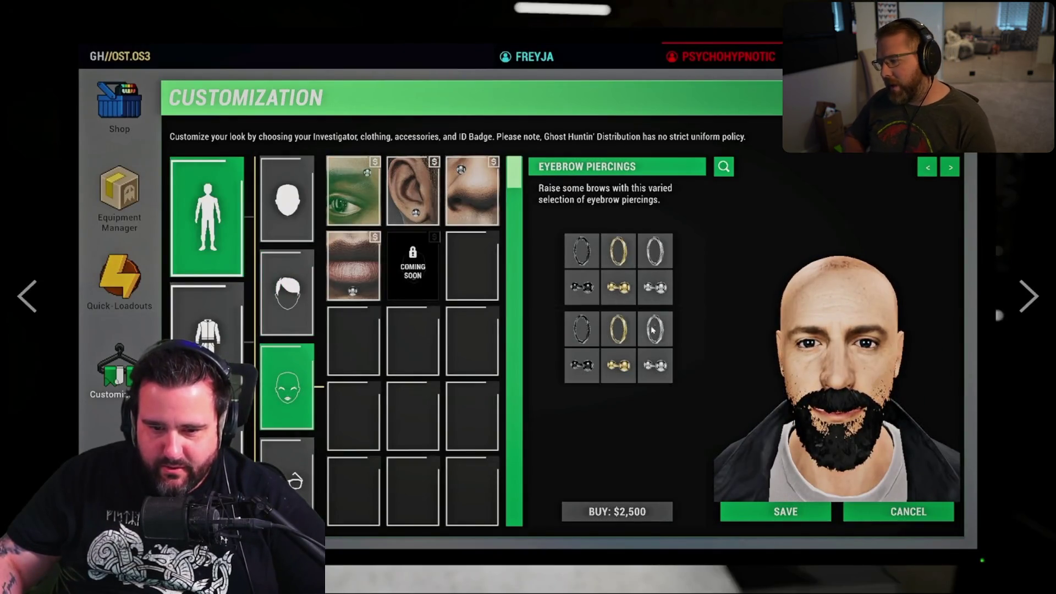
left_click(618, 365)
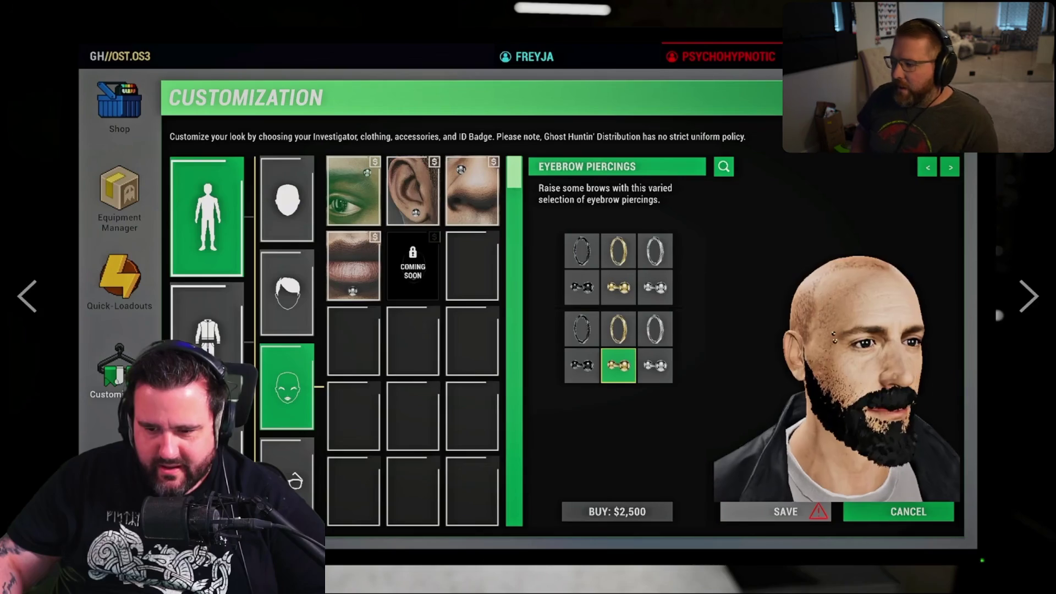
left_click(660, 342)
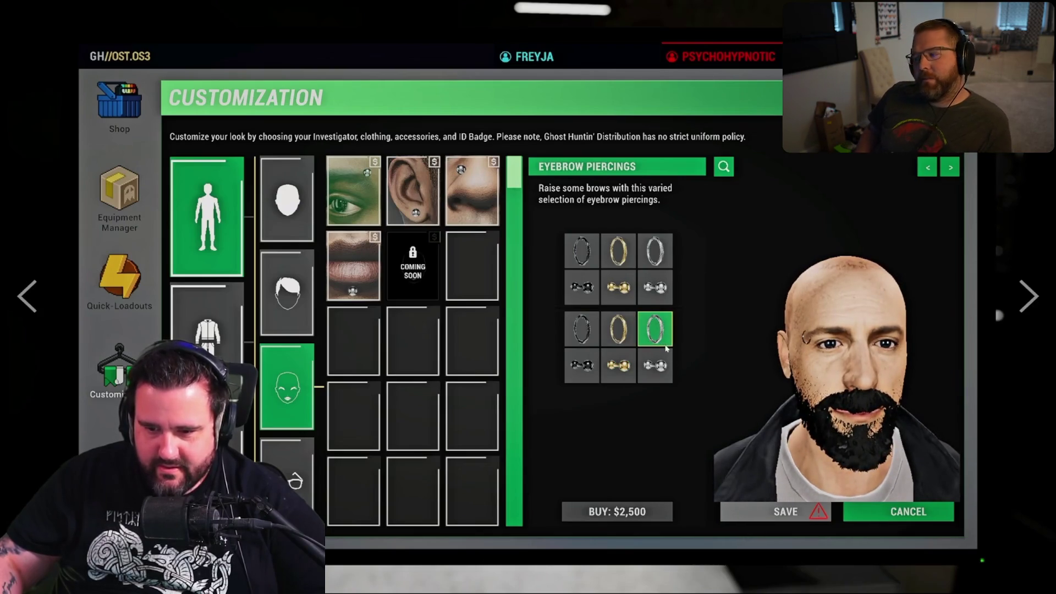
left_click(618, 286)
left_click(435, 197)
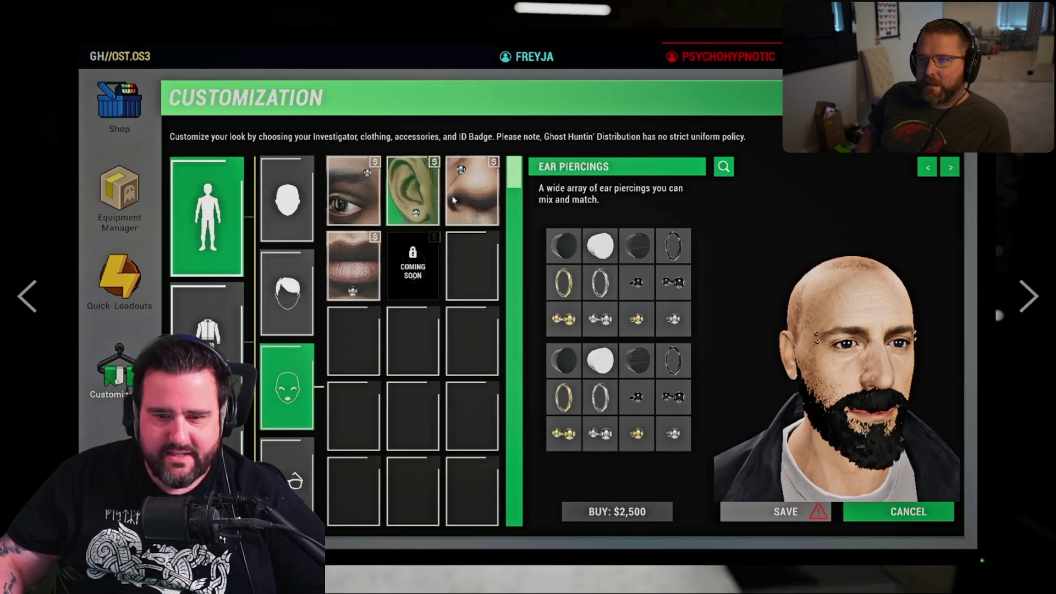
left_click(637, 251)
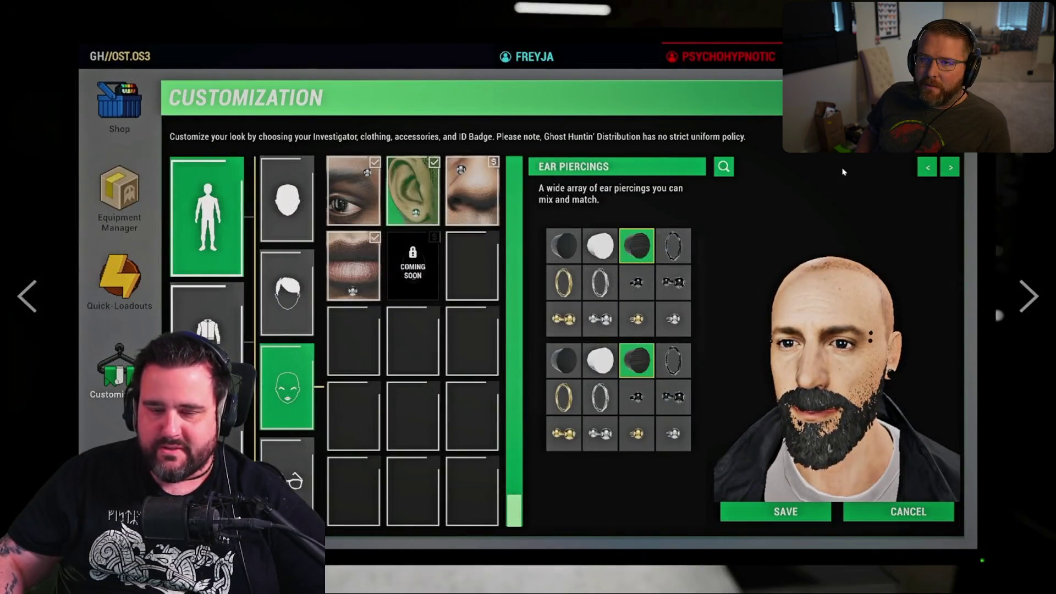
left_click(295, 482)
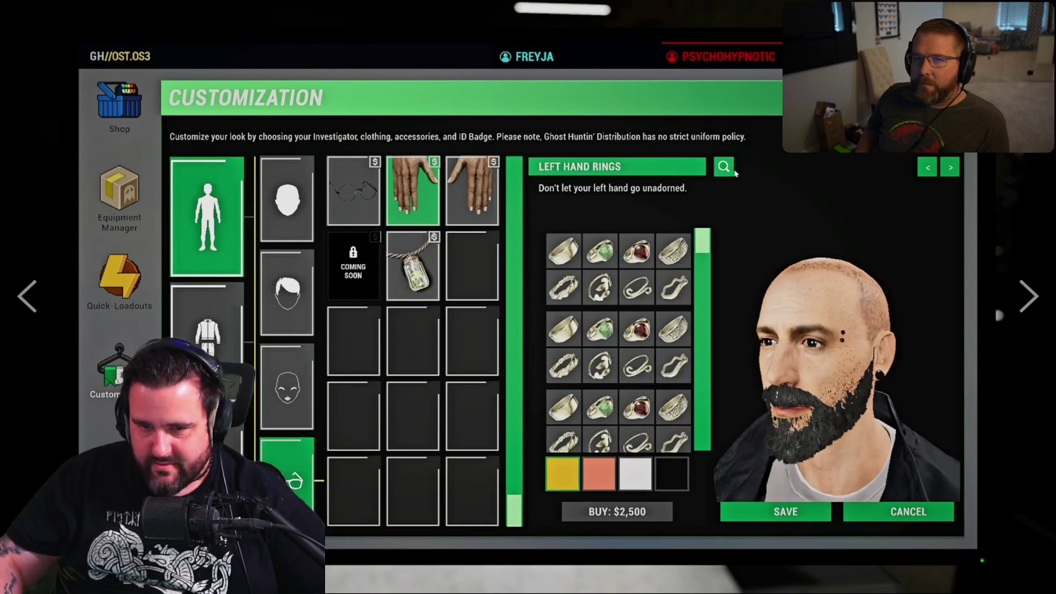
left_click(732, 171)
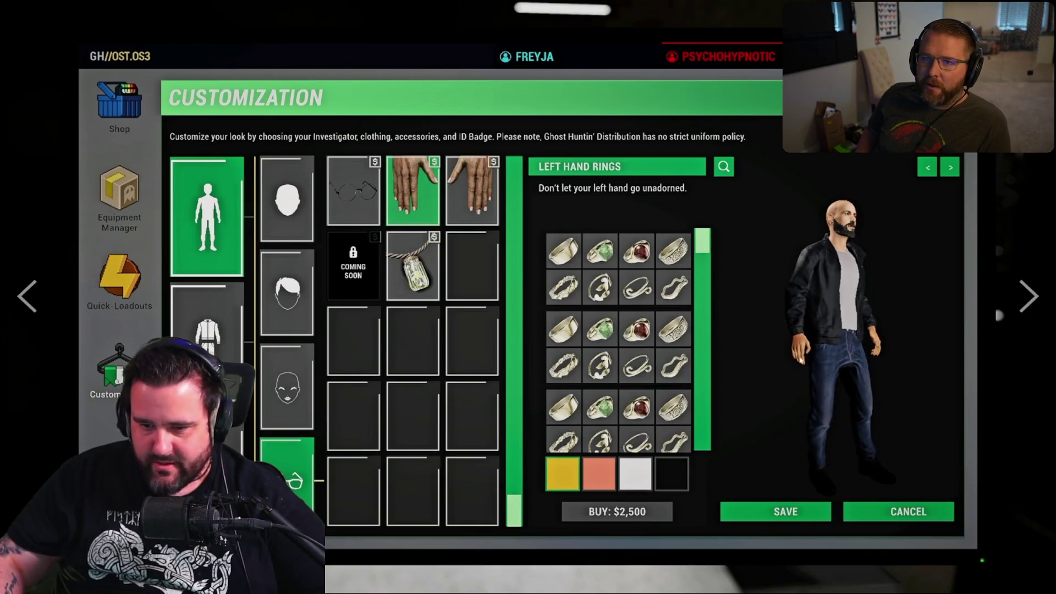
scroll(605, 448, "down", 2)
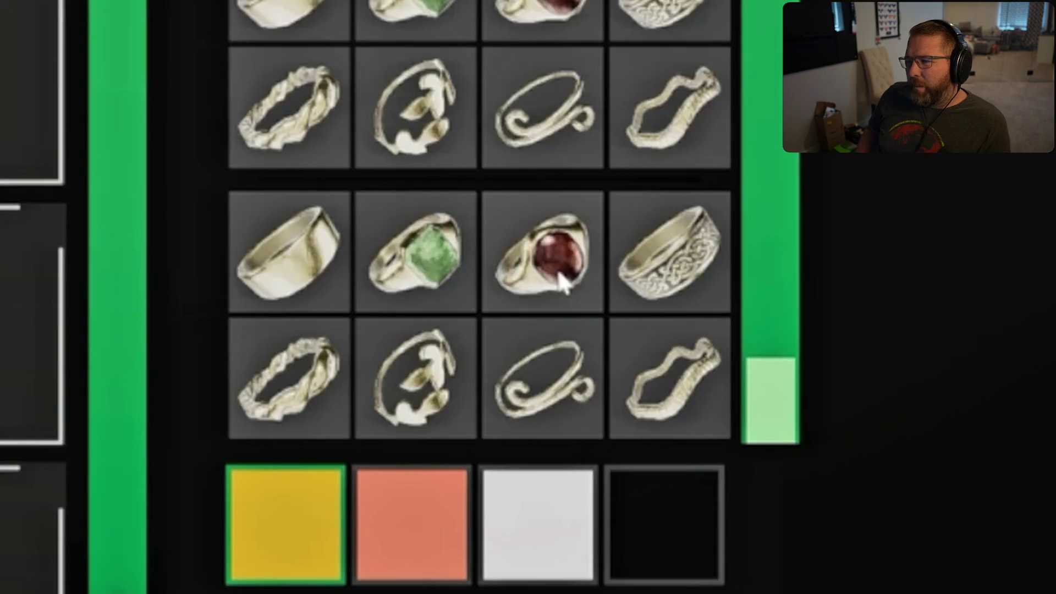
left_click(639, 407)
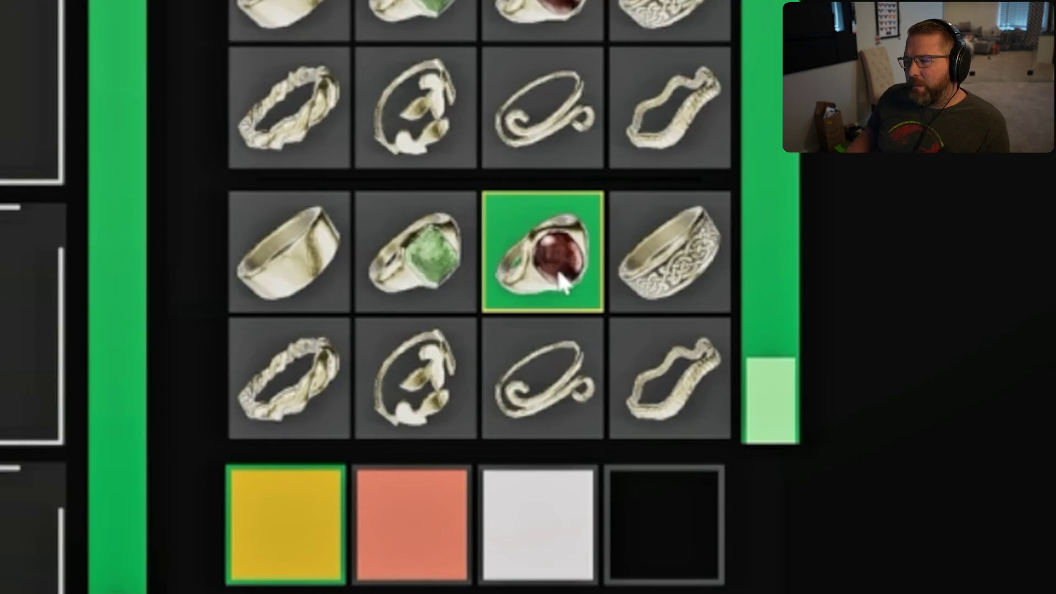
left_click(691, 289)
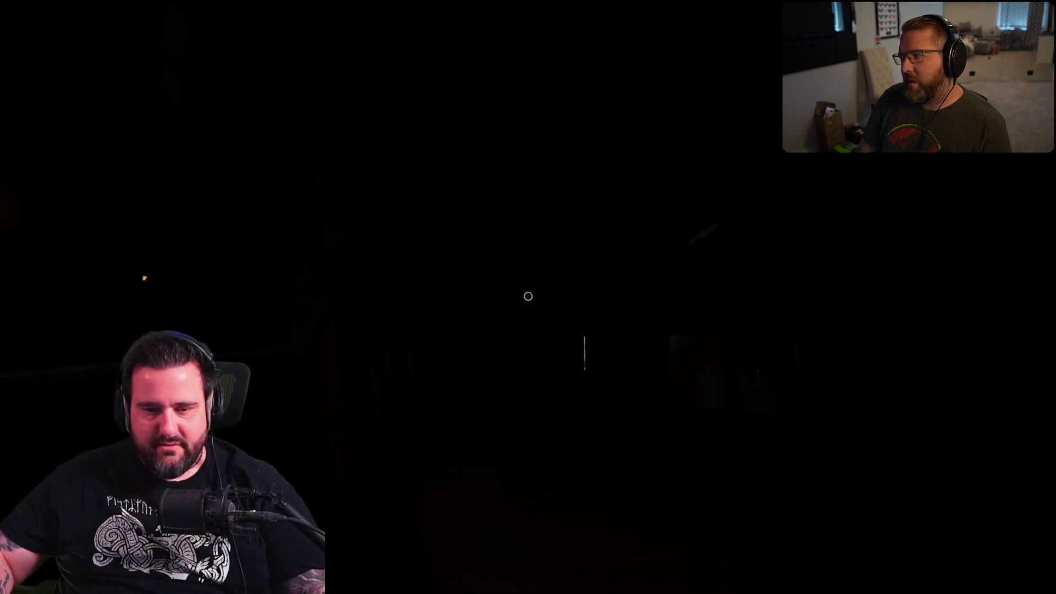
key("c")
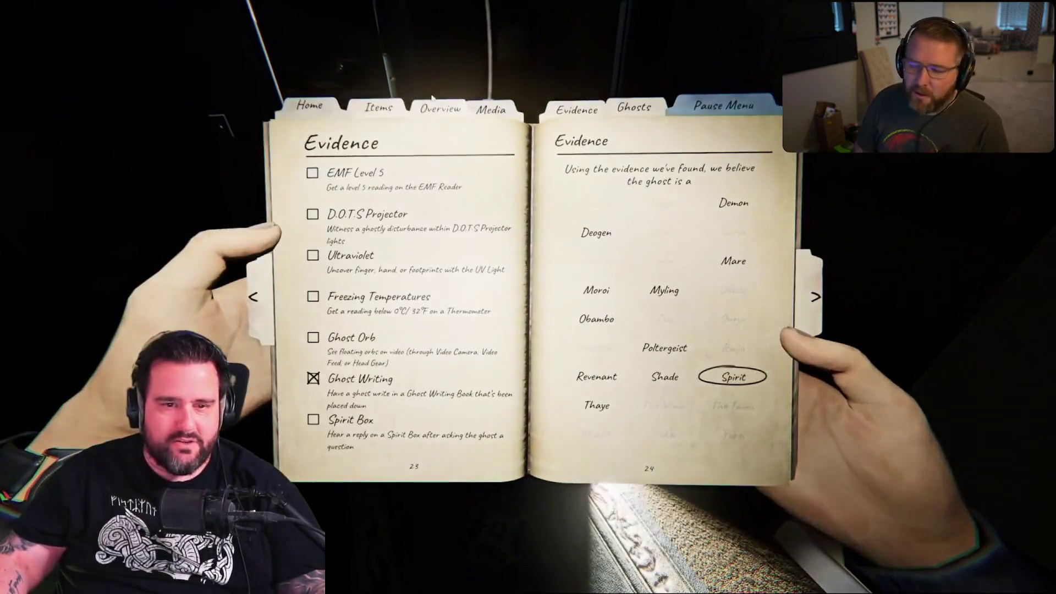
left_click(485, 126)
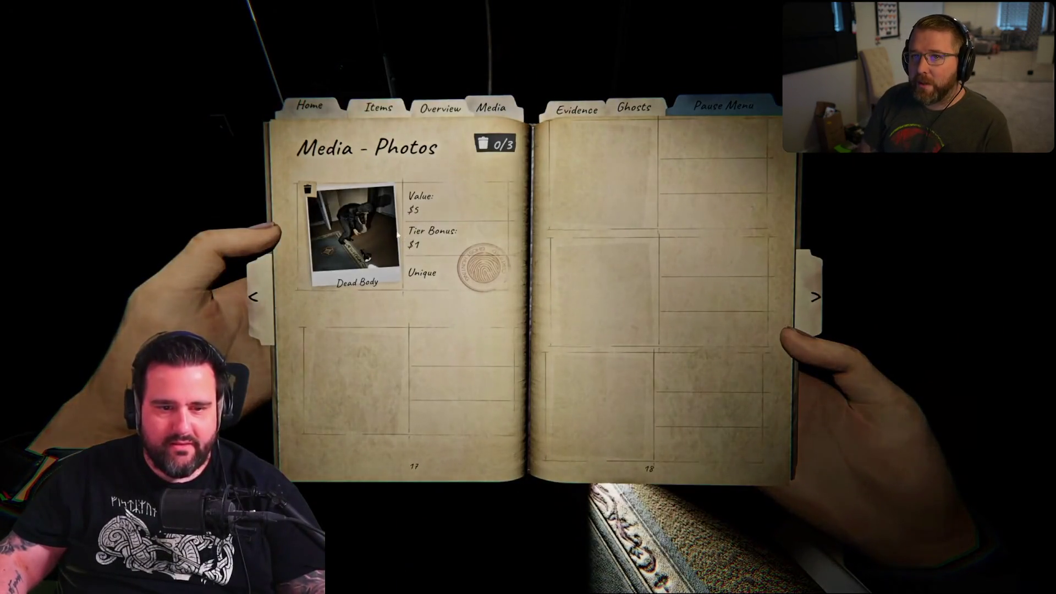
key("j")
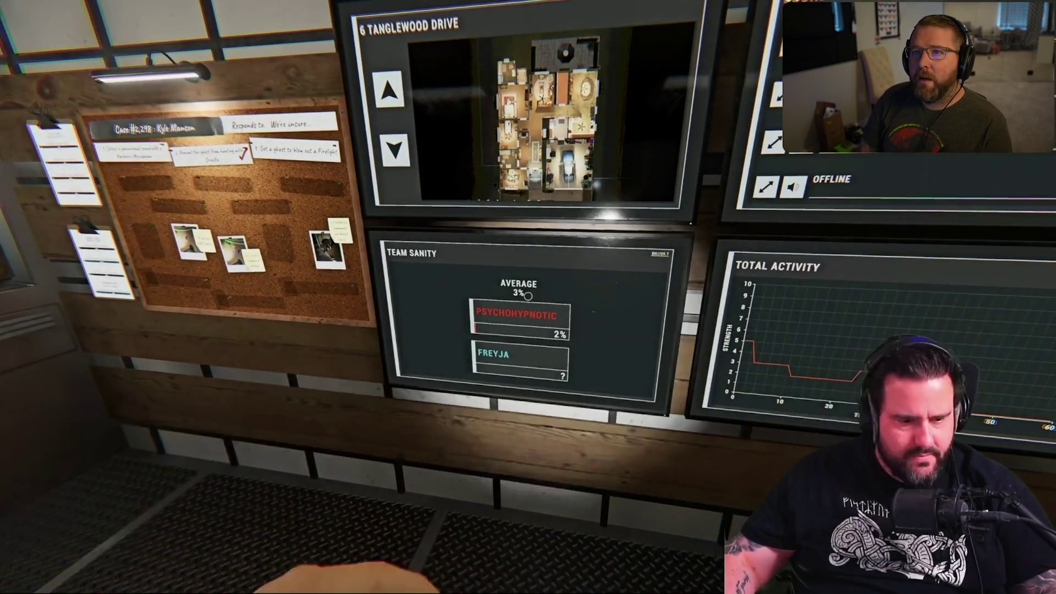
scroll(528, 297, "down", 2)
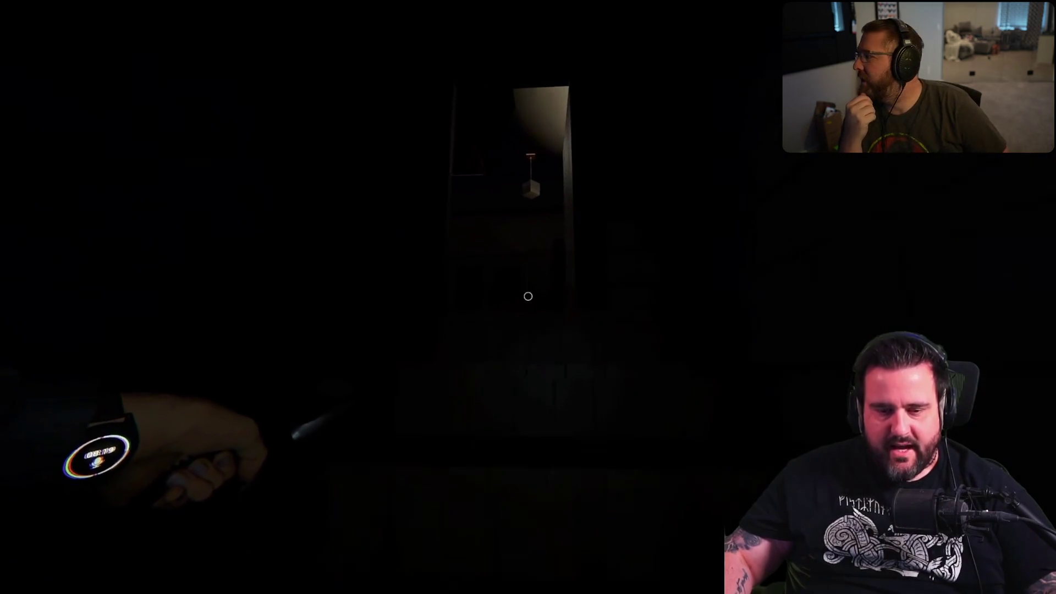
key("super")
type("cas")
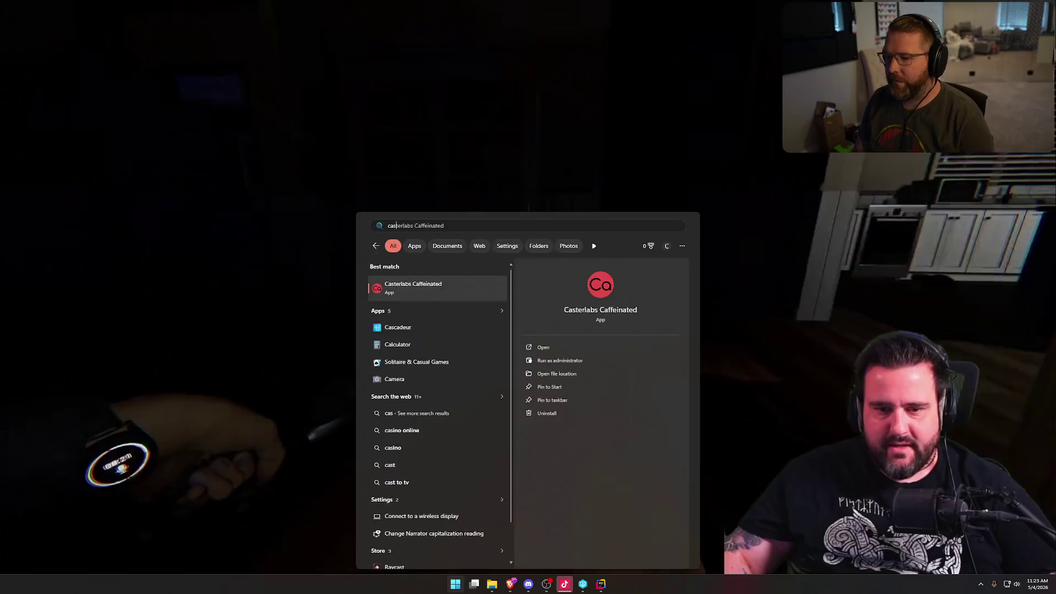
key("Escape")
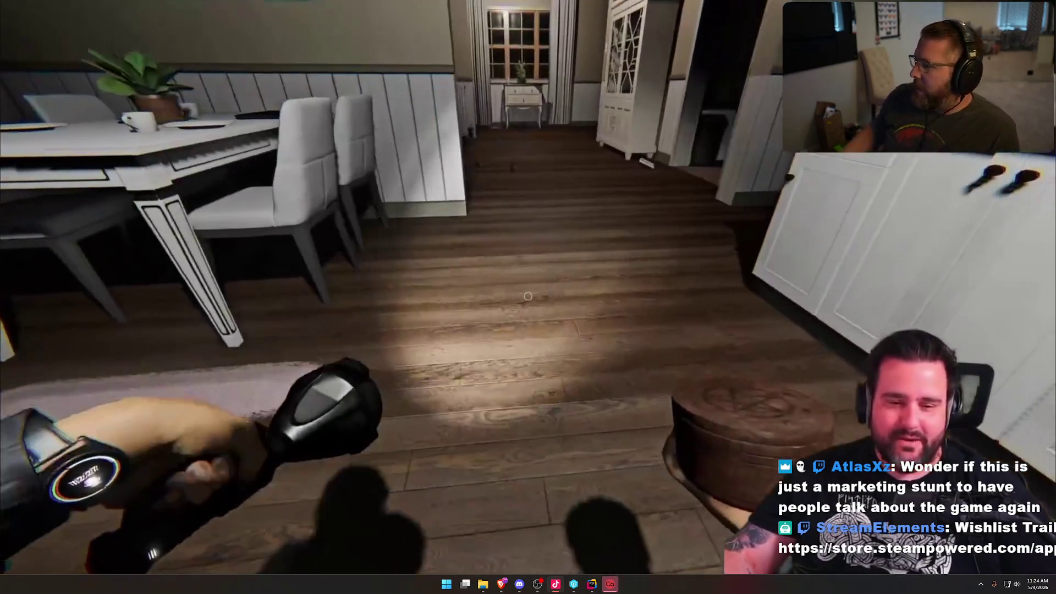
mouse_move(665, 262)
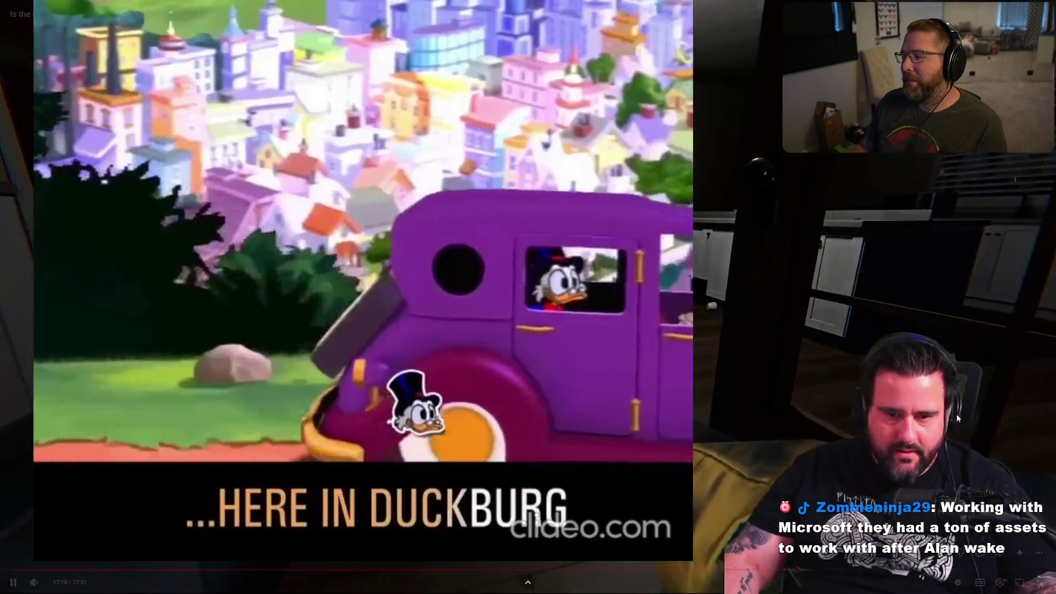
Pause the review at 17:19 during the Duck Tales alert, then resume playback from there.
key("space")
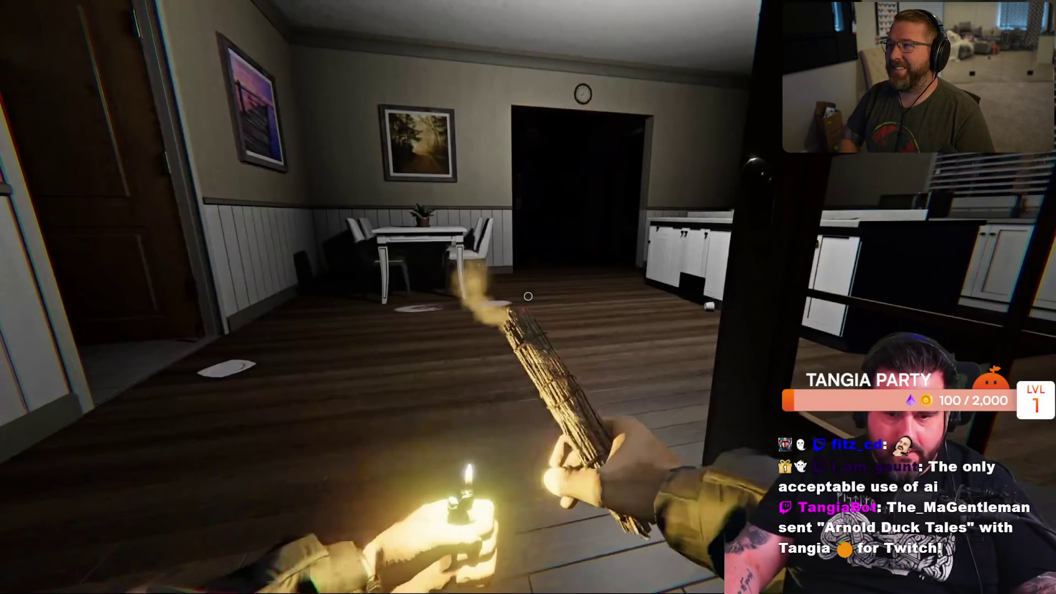
left_click(749, 215)
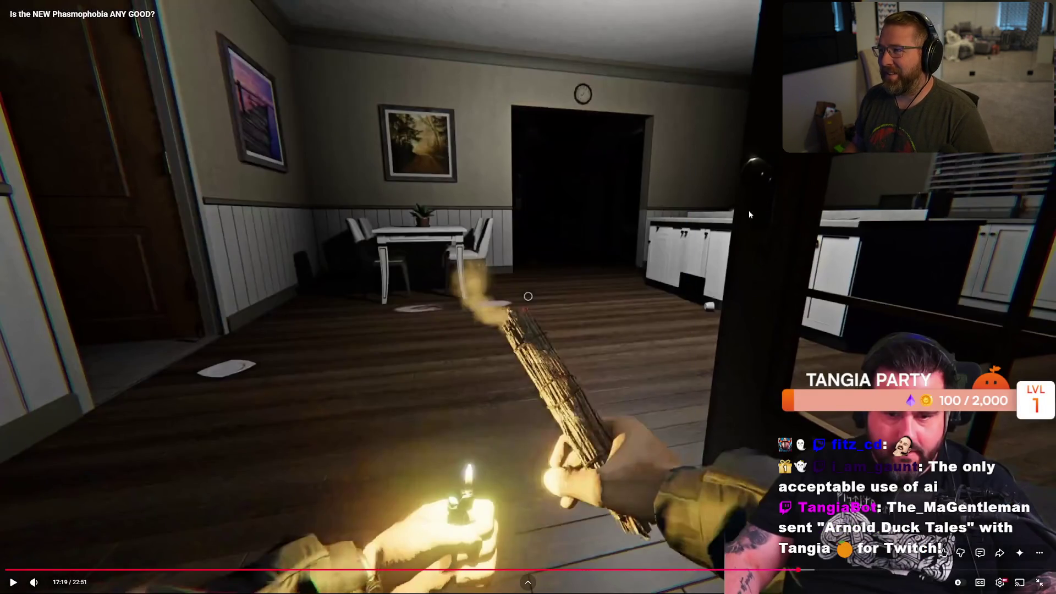
left_click(584, 208)
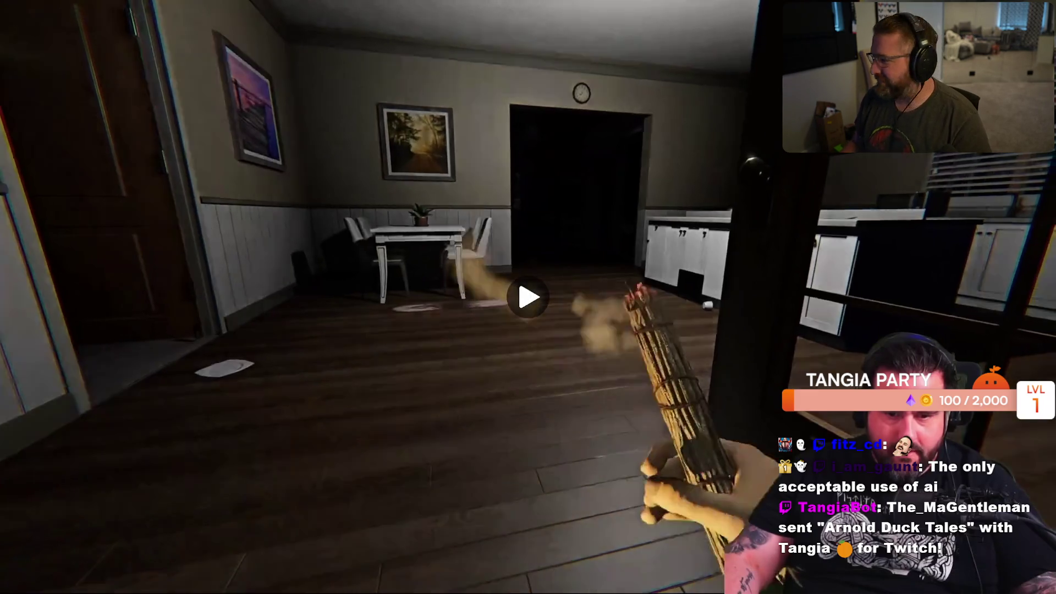
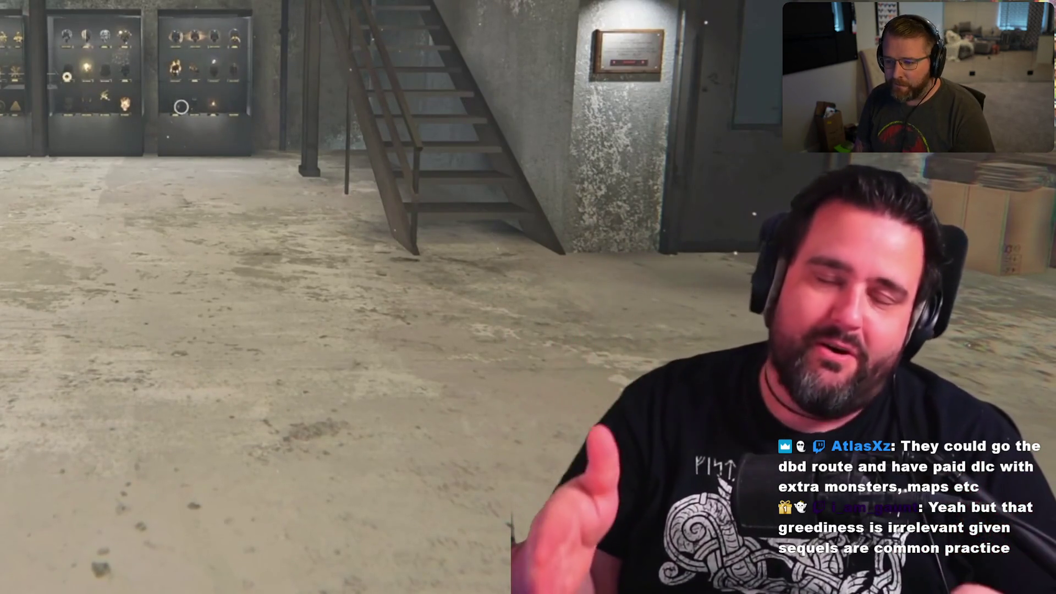
Exit the fullscreen YouTube video, return to Rider, and hide the AI chat panel.
mouse_move(642, 231)
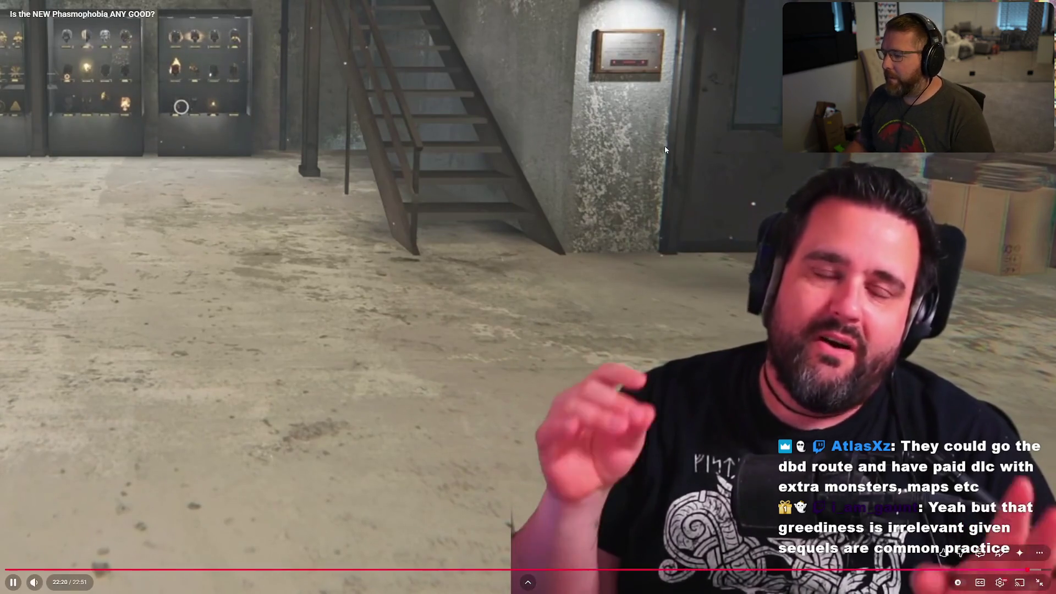
key("Escape")
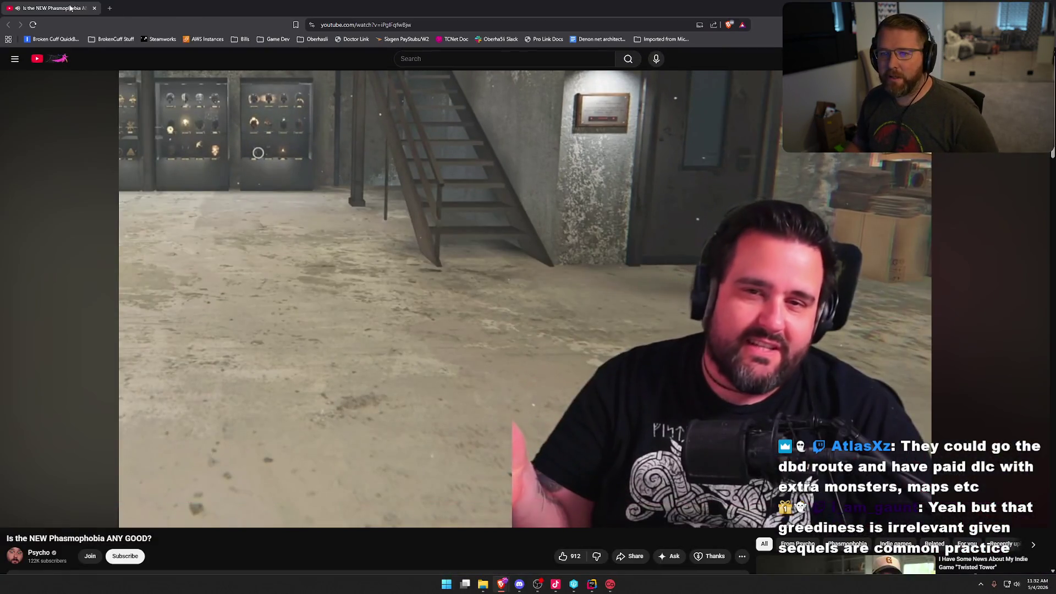
key("alt+Tab")
key("shift+Escape")
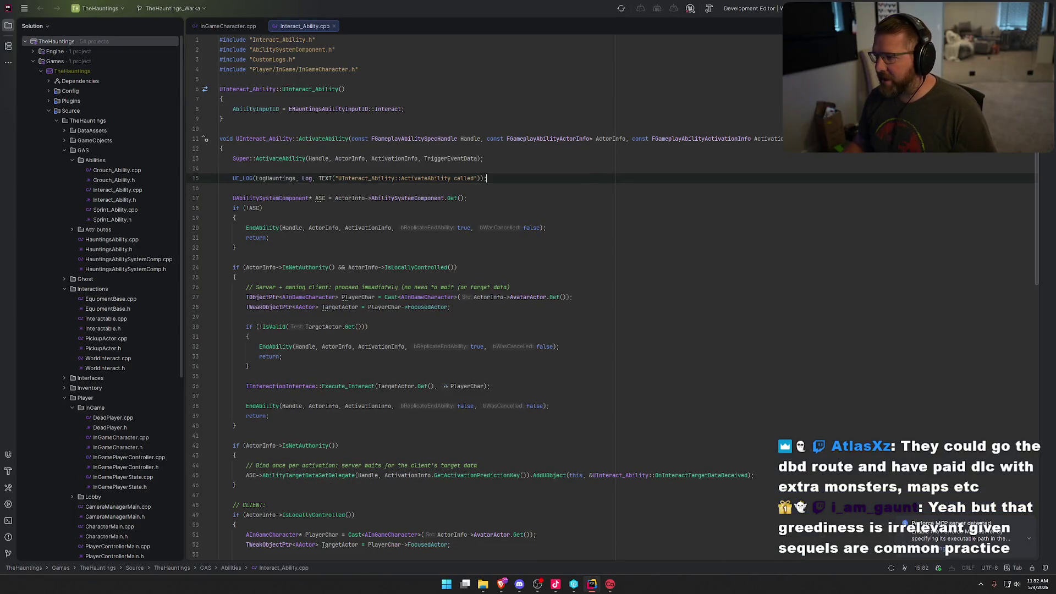
Collapse the GAS, Interactions and Player folders in the solution explorer.
left_click(65, 147)
left_click(61, 169)
left_click(65, 200)
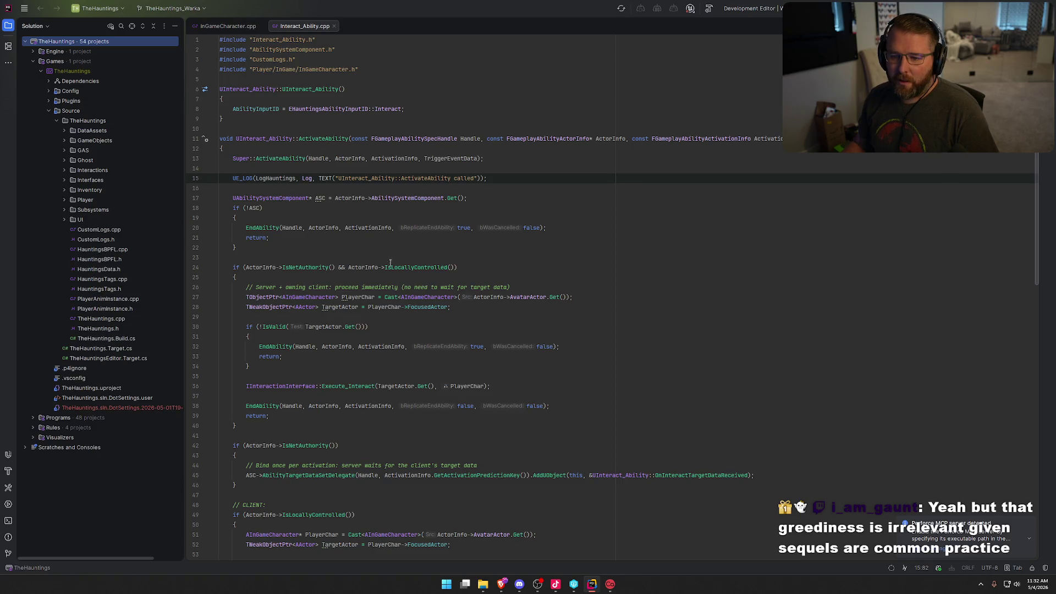
Close Interact_Ability.cpp and InGameCharacter.cpp, dismiss the Perforce notice, and build the game project.
middle_click(267, 28)
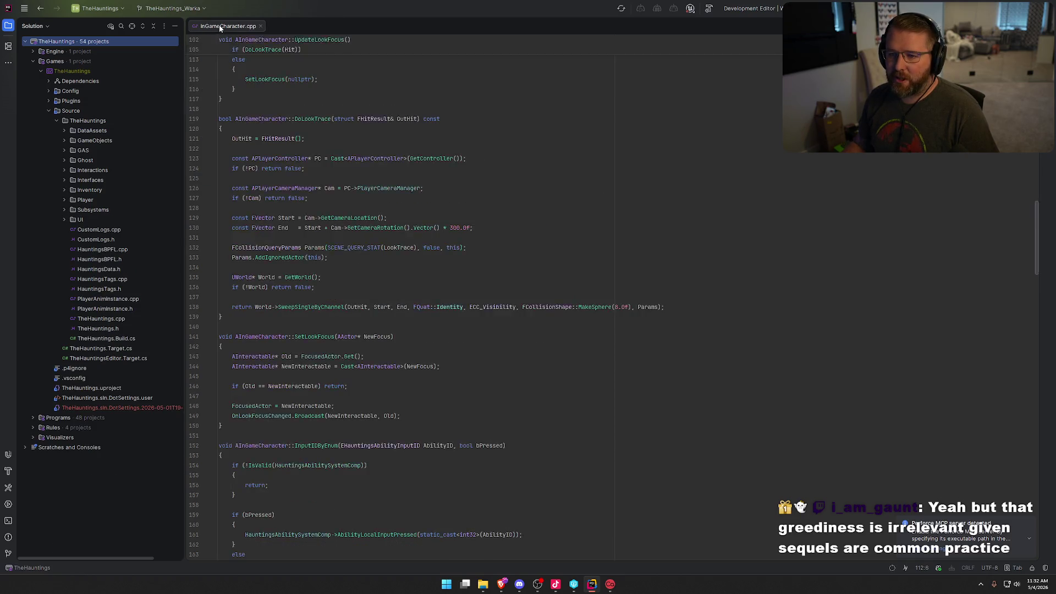
middle_click(219, 25)
left_click(1028, 522)
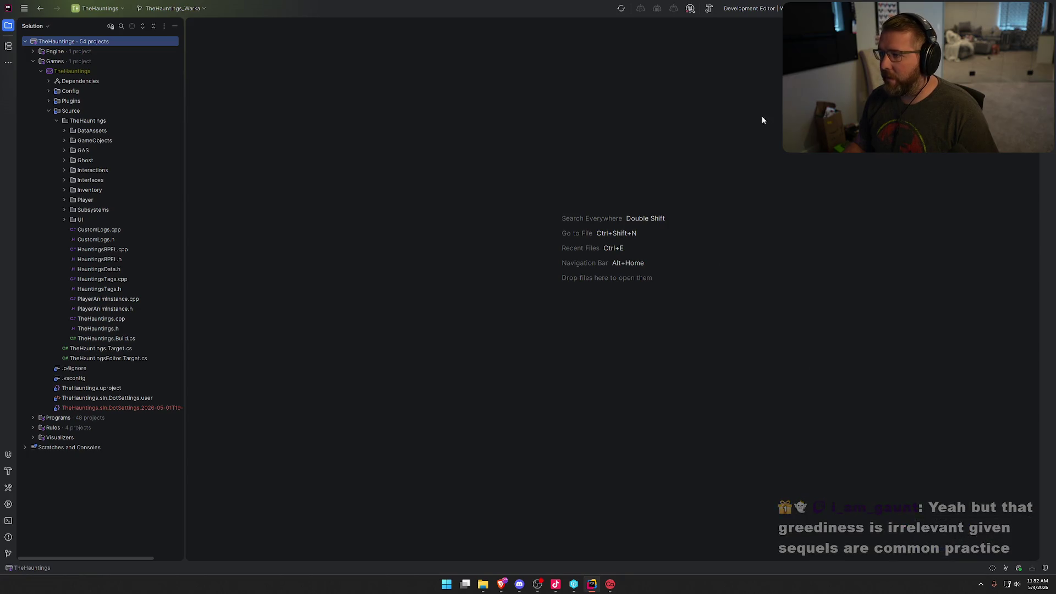
key("ctrl+shift+b")
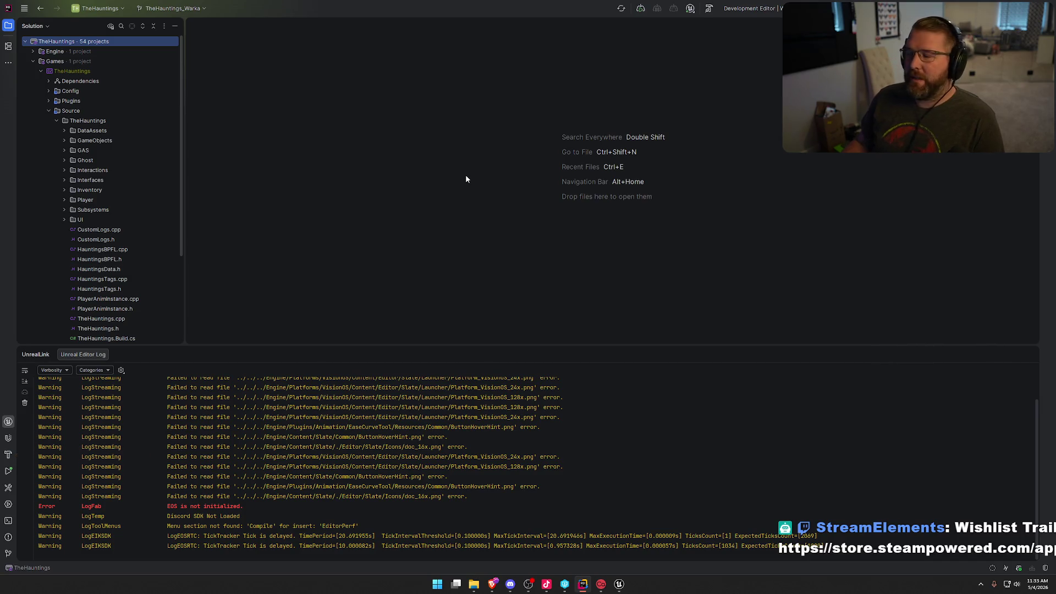
Hide the Unreal Editor log output panel in Rider.
left_click(1031, 356)
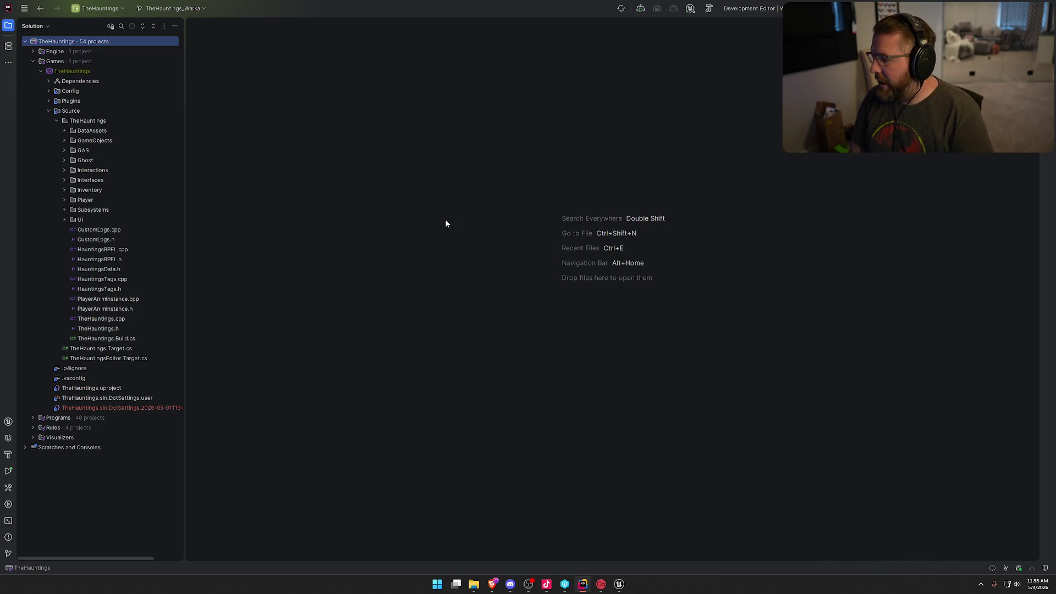
Launch Spotify from Windows search, then switch over to the Unreal Editor.
key("super")
type("spotify")
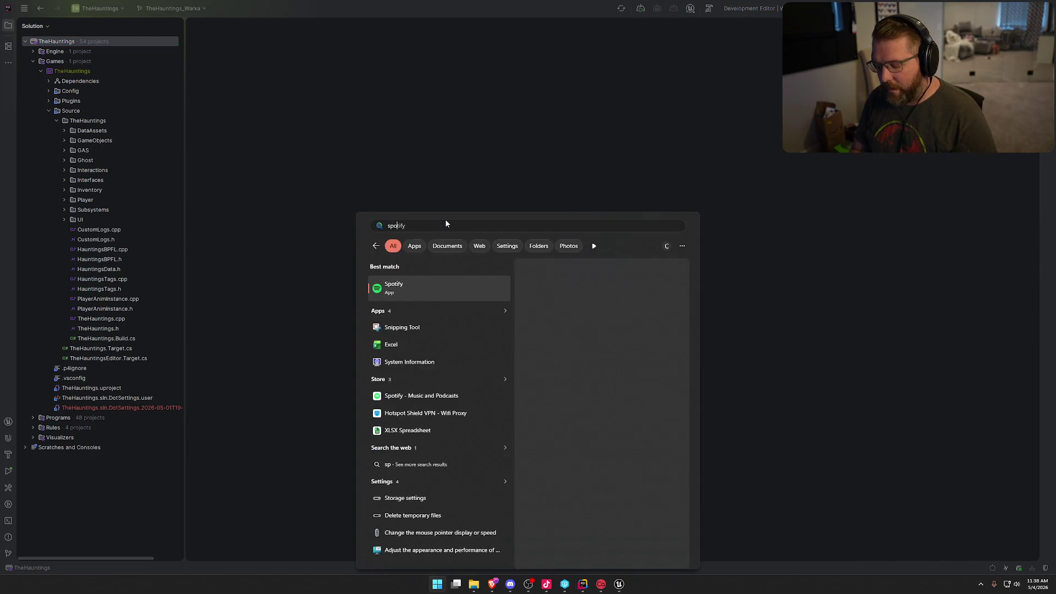
key("Return")
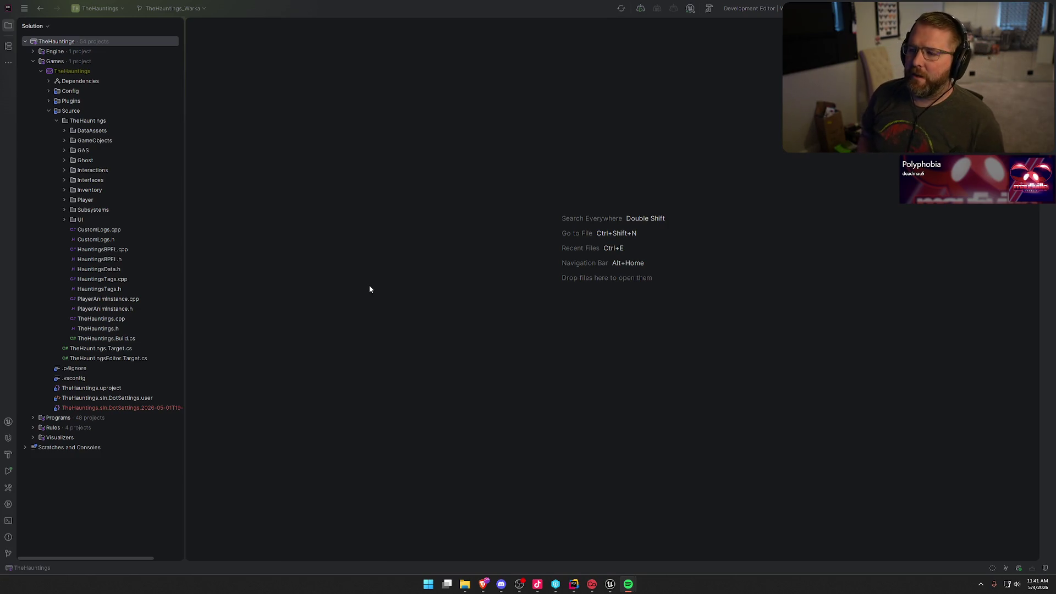
left_click(610, 584)
Decline reopening previous asset editors and open the TestWorld map from the Maps folder.
left_click(1031, 545)
left_click(54, 566)
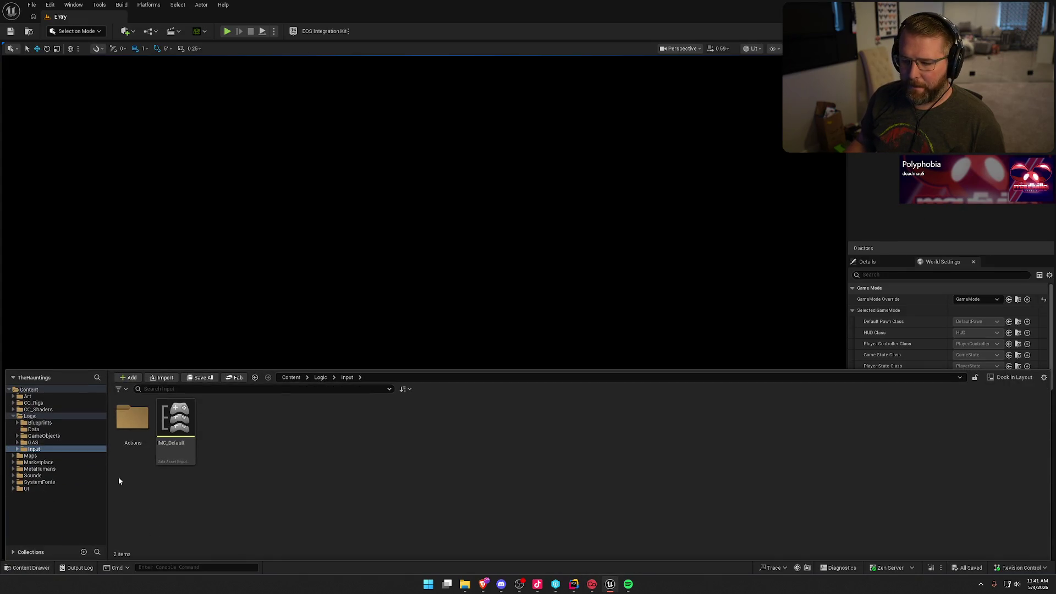
left_click(14, 419)
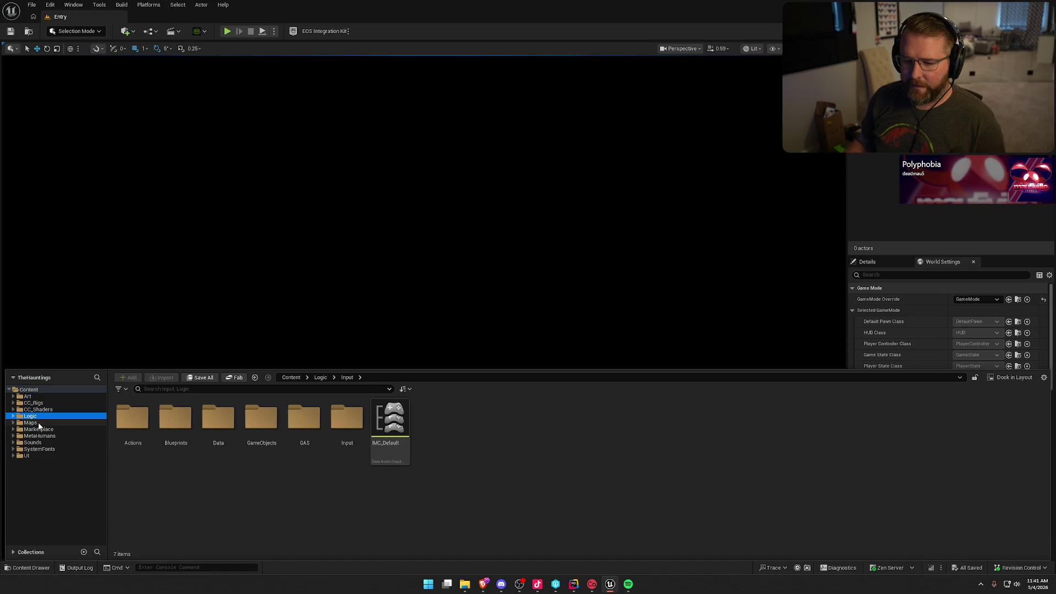
left_click(30, 423)
double_click(256, 423)
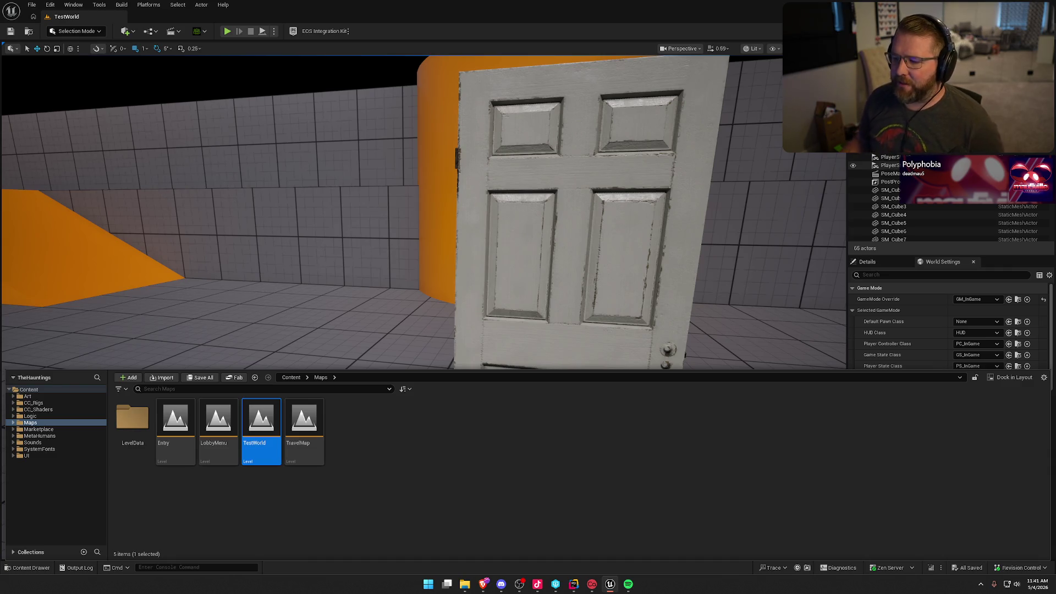
Hide the content drawer, zoom the viewport toward the door, and show per-object details.
key("ctrl+space")
scroll(424, 308, "down", 5)
scroll(338, 284, "up", 3)
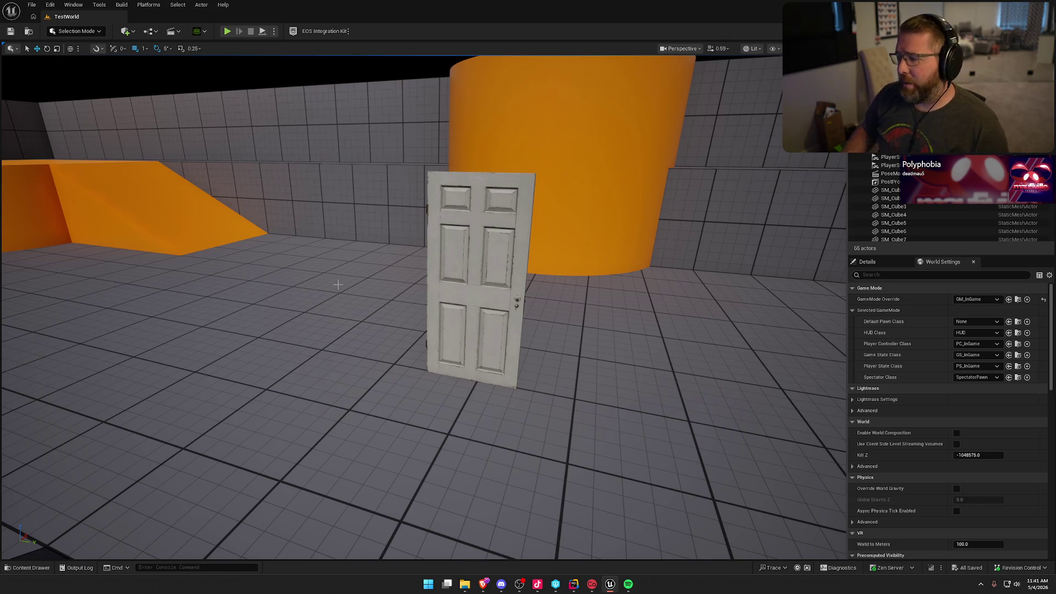
left_click(866, 263)
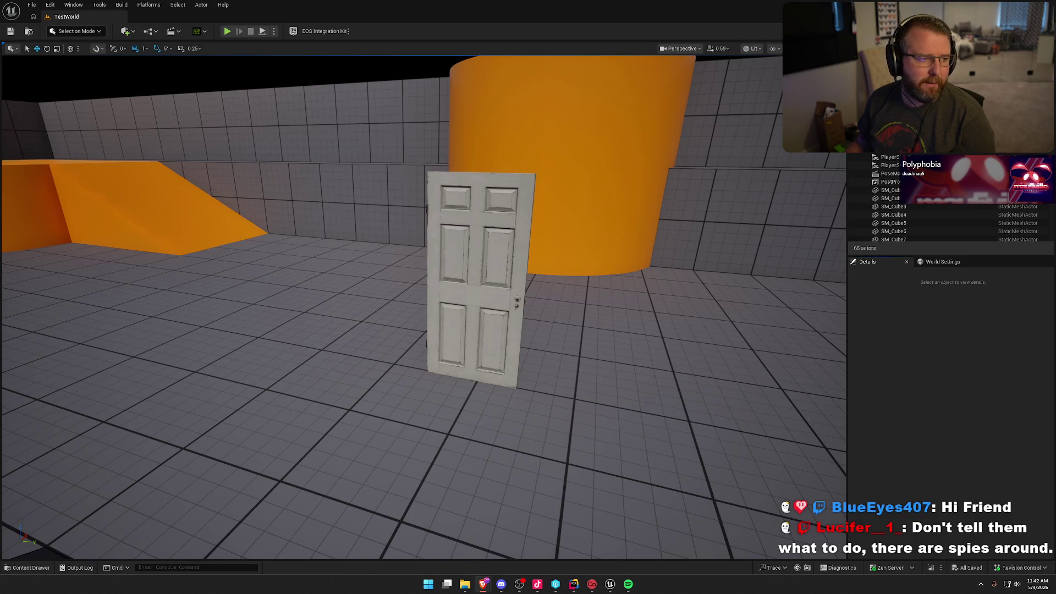
Slide the door left to Y -95, reframe the view, and refocus the editor window.
left_click(478, 330)
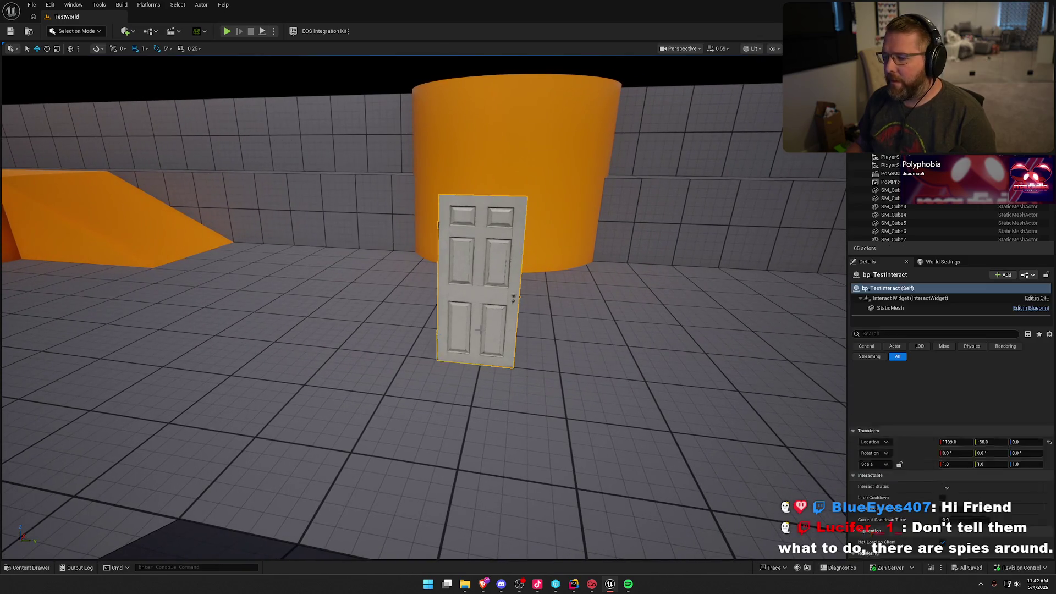
left_click_drag(465, 360, 439, 360)
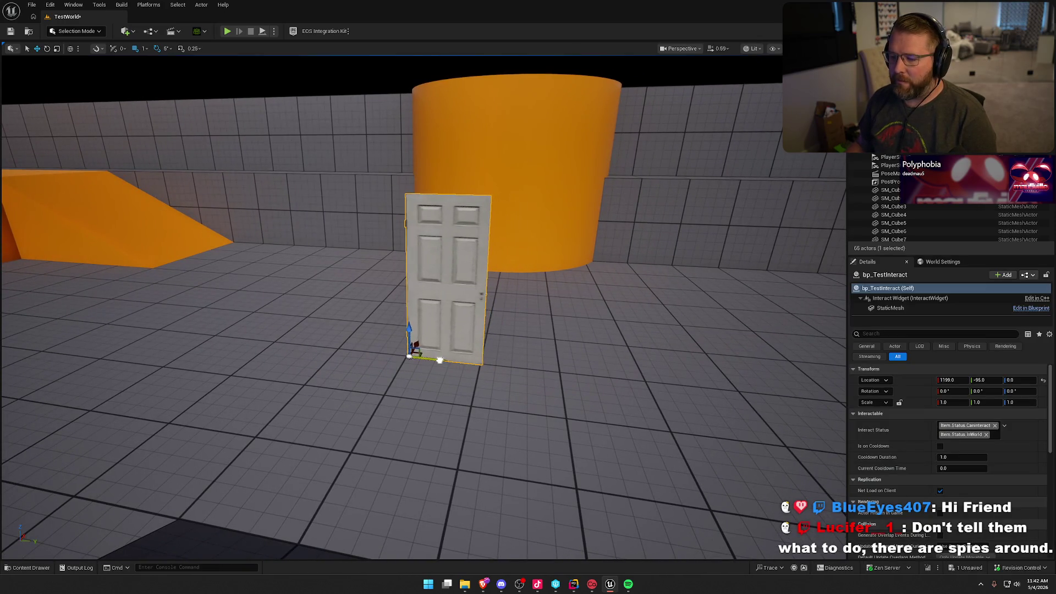
left_click(527, 358)
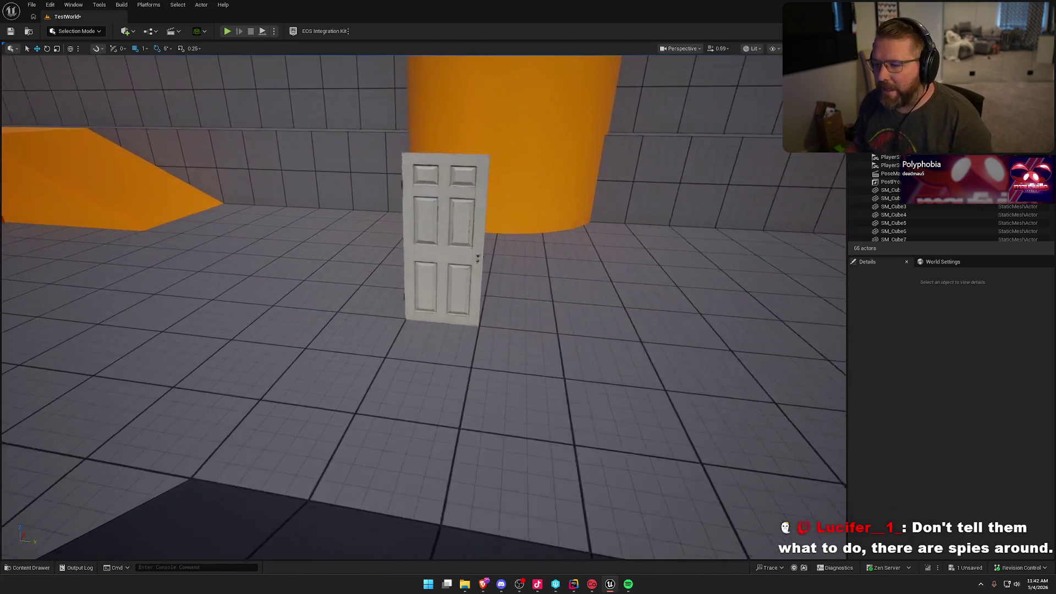
left_click_drag(527, 358, 533, 354)
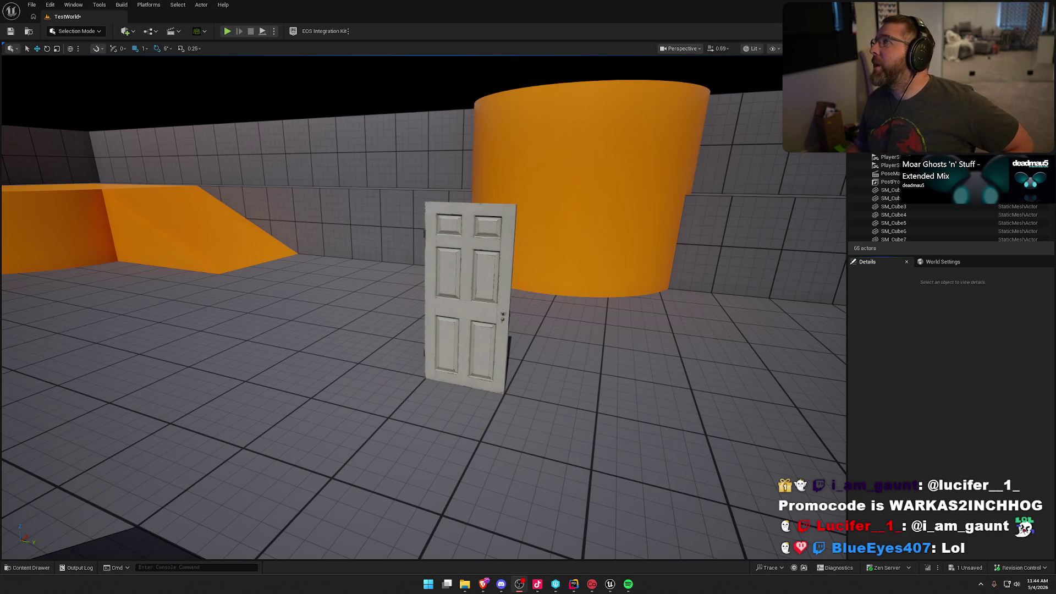
left_click(925, 350)
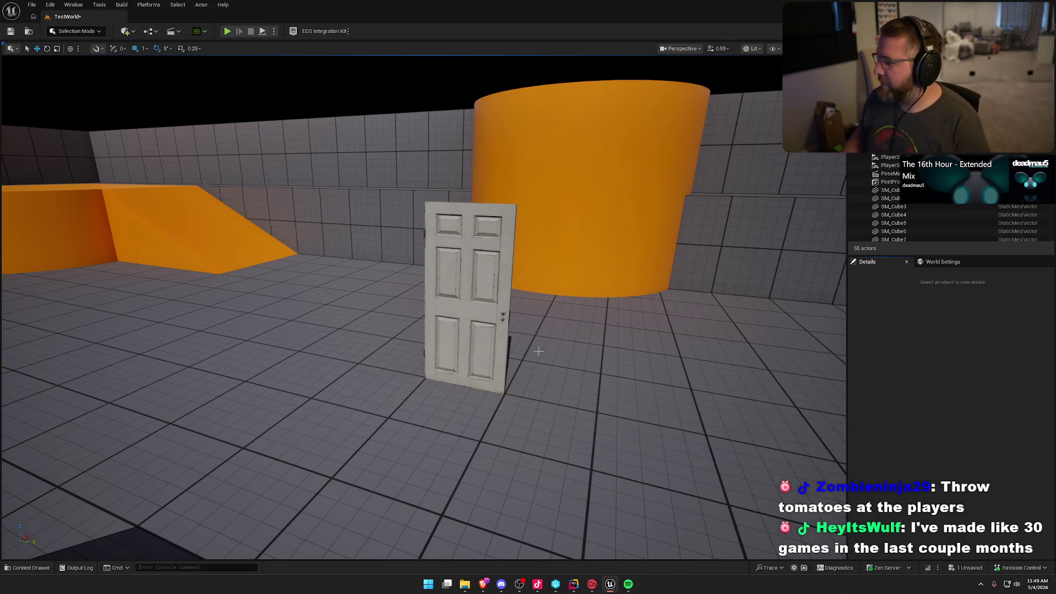
mouse_move(529, 276)
left_mouse_down()
mouse_move(506, 245)
mouse_move(529, 276)
left_mouse_up()
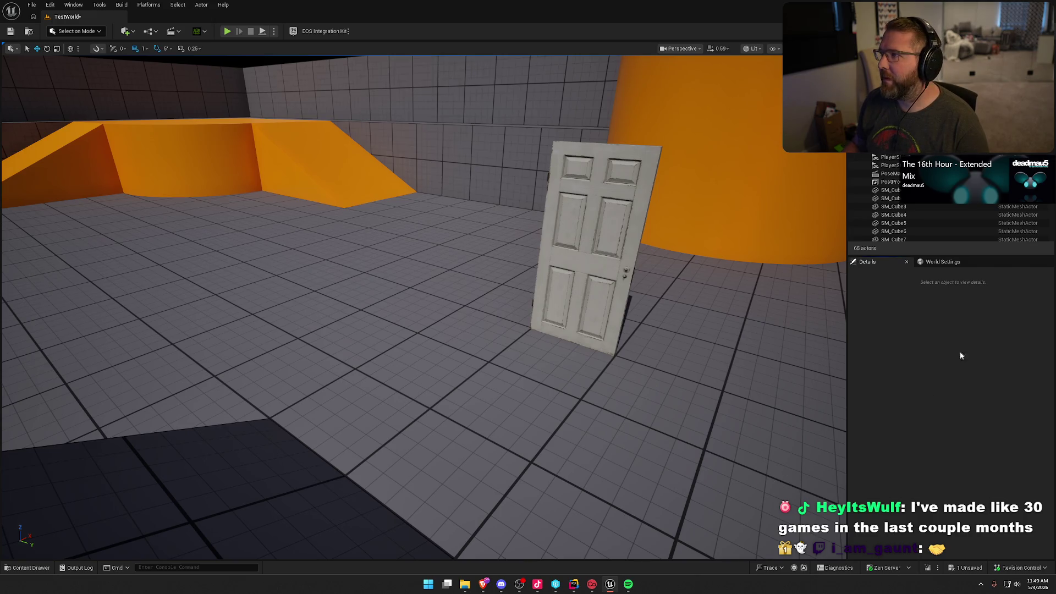
Reframe the view to centre the door, then bring up the content browser at Maps.
mouse_move(578, 584)
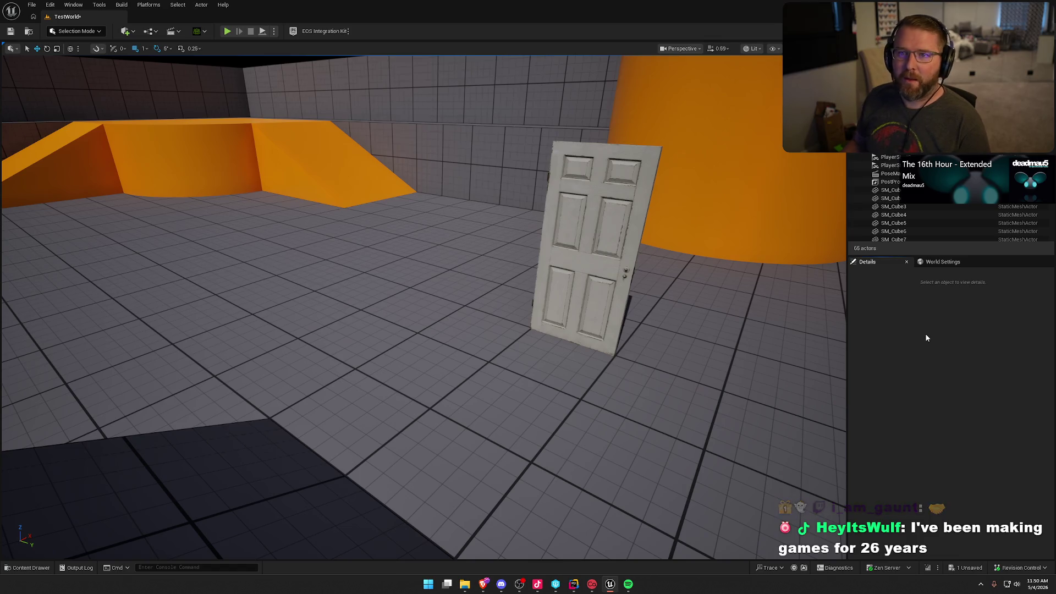
mouse_move(755, 348)
left_mouse_down()
mouse_move(798, 347)
mouse_move(790, 305)
mouse_move(742, 337)
left_mouse_up()
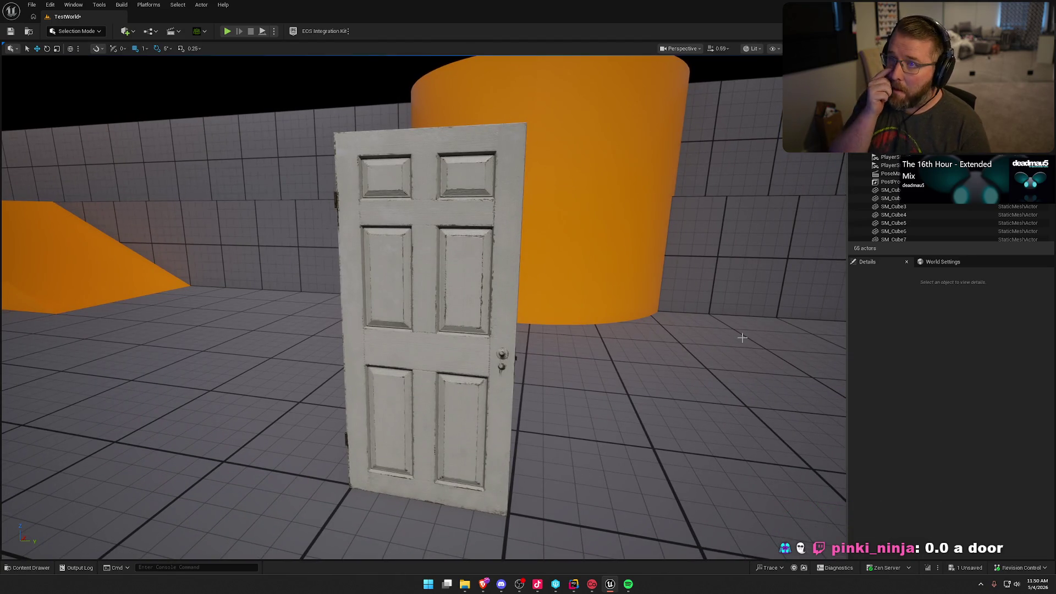
mouse_move(693, 287)
left_mouse_down()
mouse_move(690, 338)
mouse_move(693, 286)
left_mouse_up()
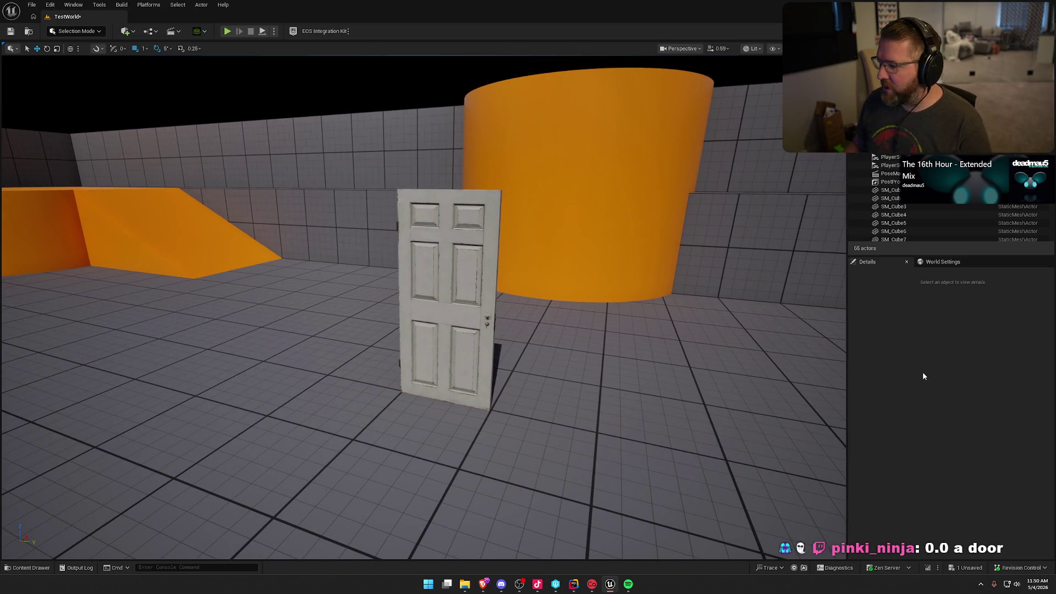
key("ctrl+space")
left_click(412, 481)
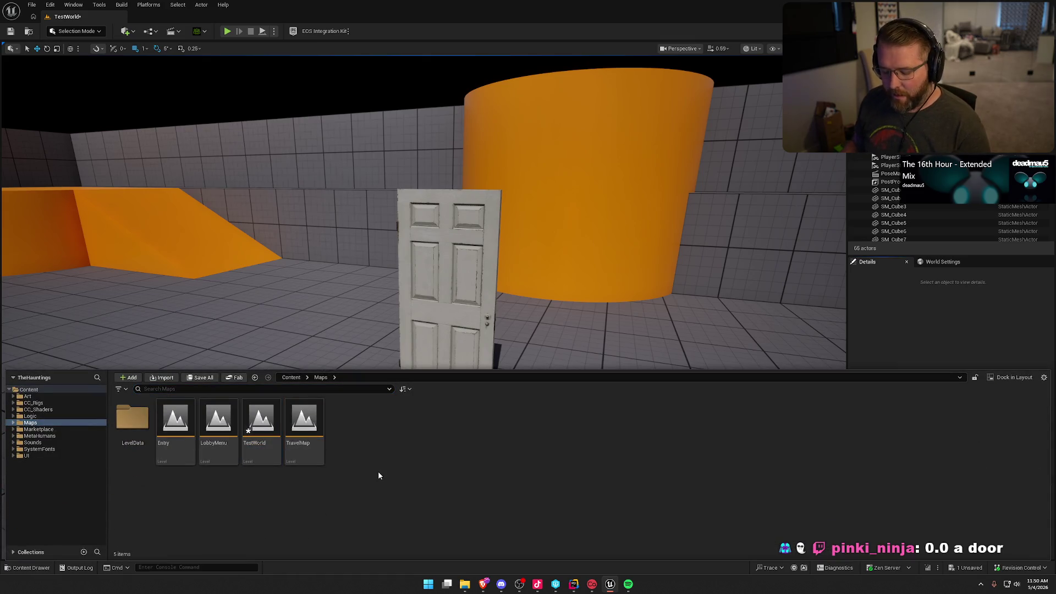
Save and check out TestWorld, then browse to Logic/Blueprints/Player and select bp_Player.
key("ctrl+s")
left_click(528, 384)
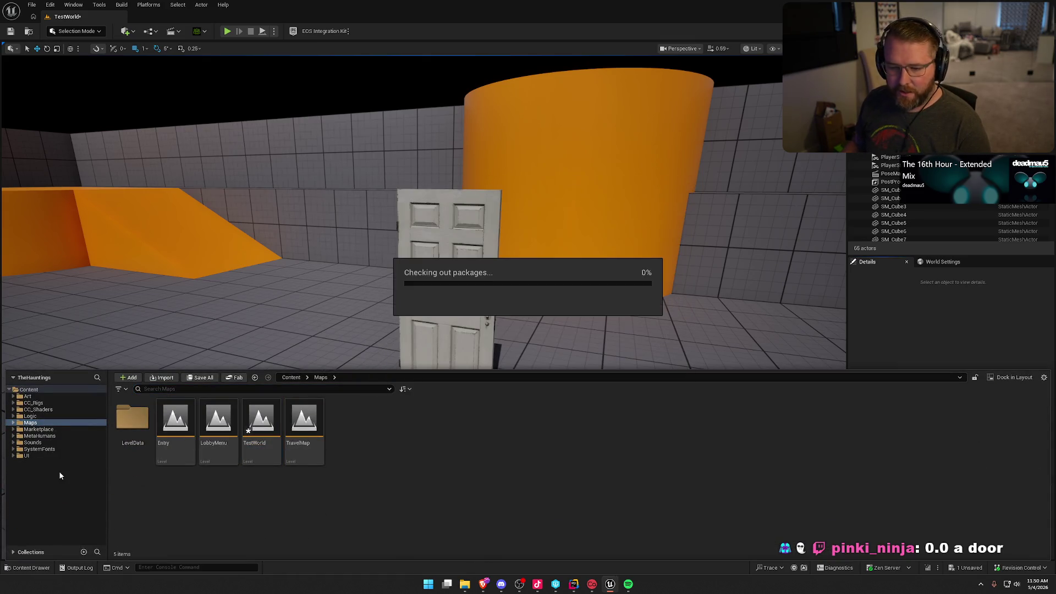
left_click(31, 416)
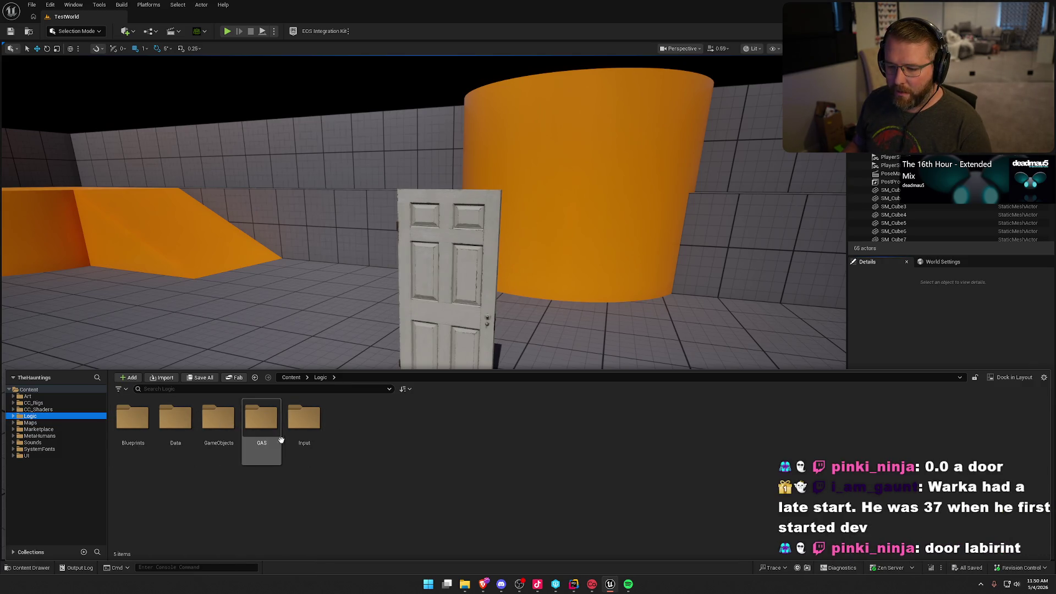
double_click(135, 422)
left_click(230, 425)
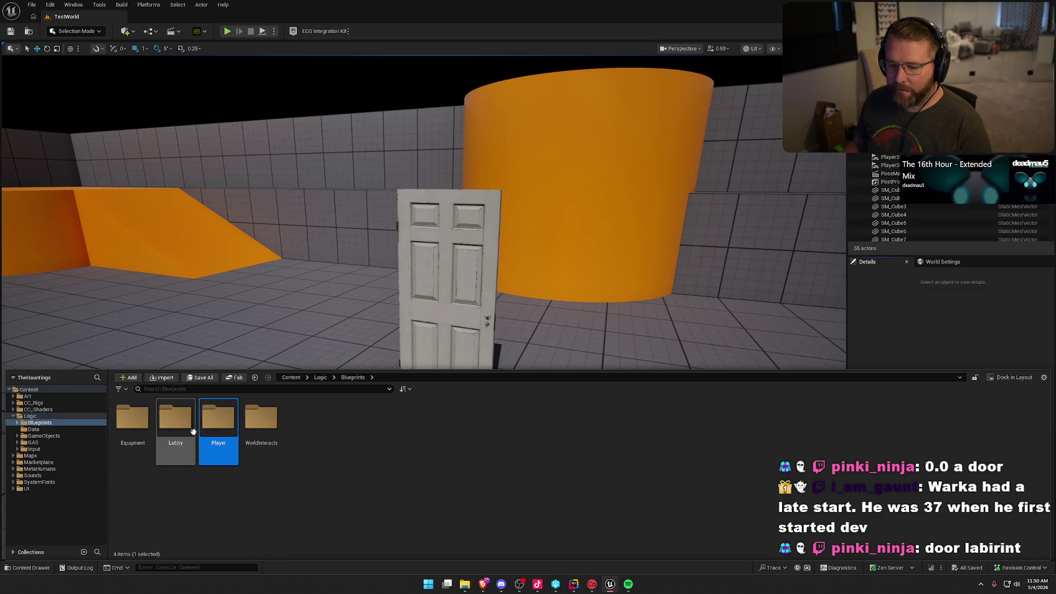
double_click(230, 425)
left_click(132, 420)
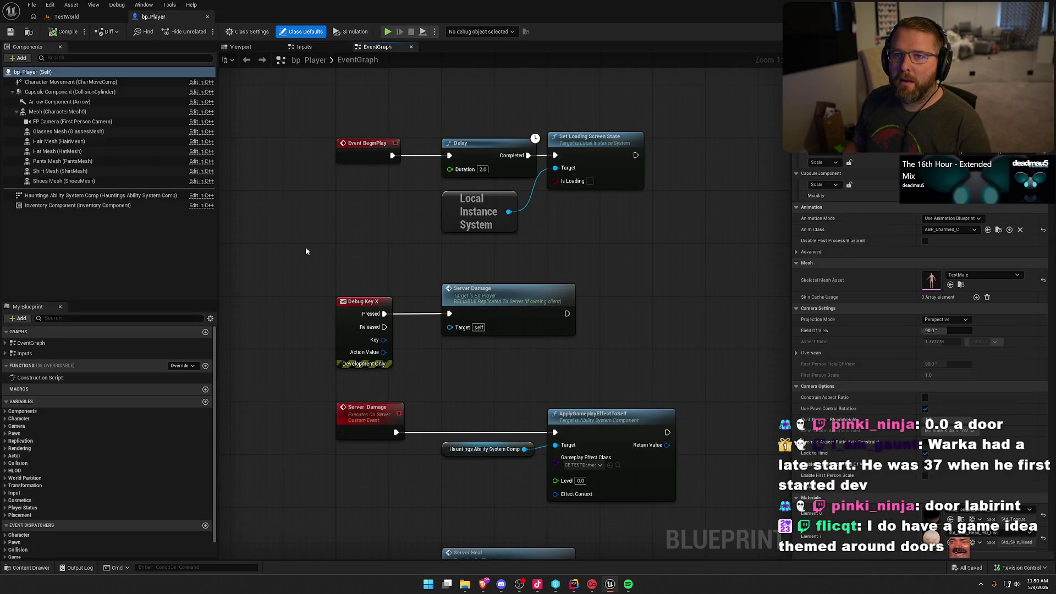
mouse_move(668, 269)
left_mouse_down()
mouse_move(617, 278)
mouse_move(651, 304)
mouse_move(649, 260)
left_mouse_up()
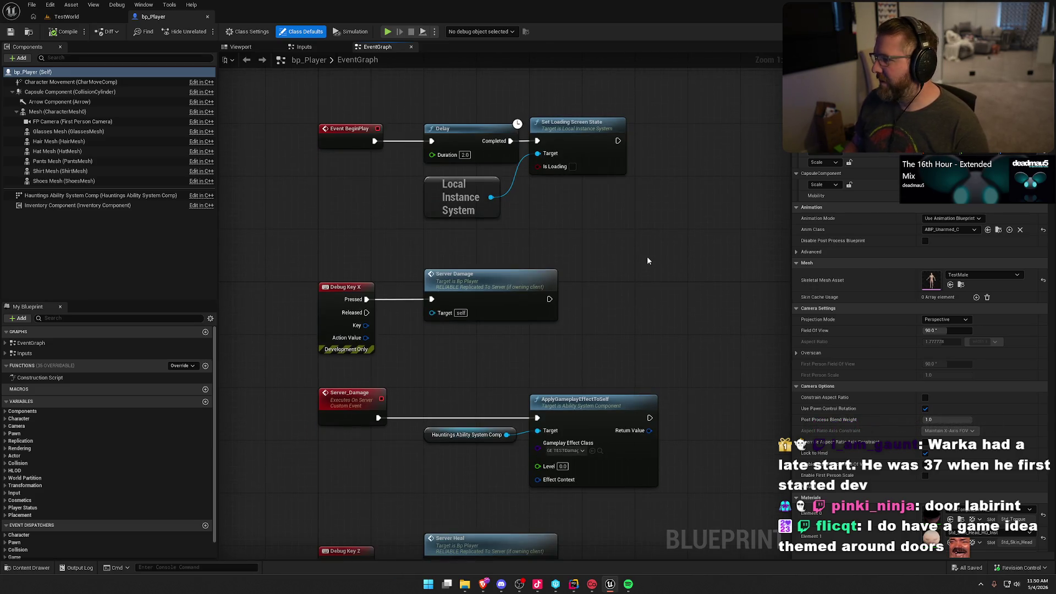
left_click_drag(631, 187, 642, 153)
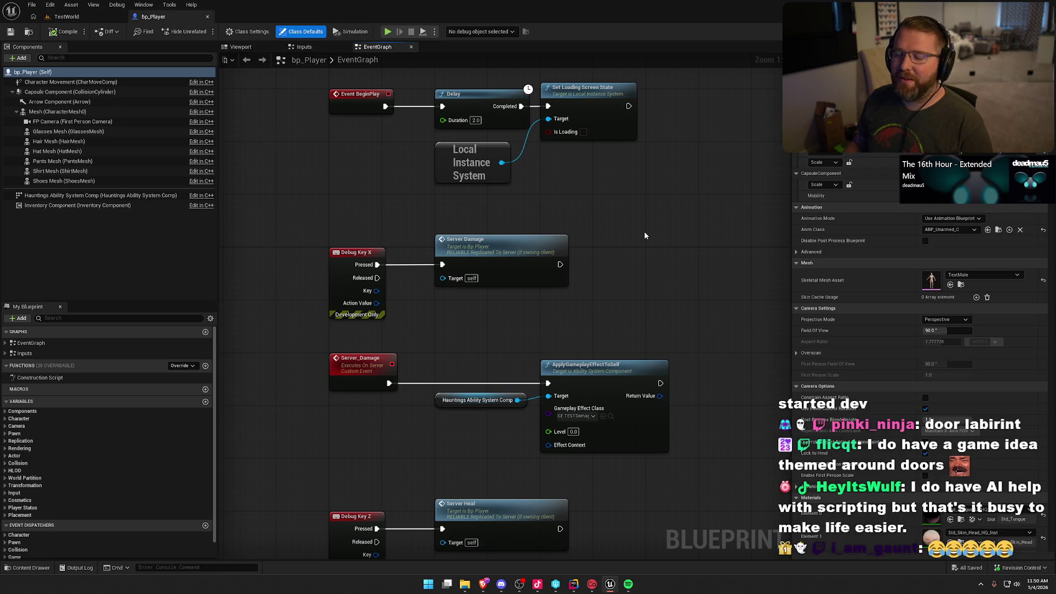
mouse_move(644, 236)
left_mouse_down()
mouse_move(656, 248)
mouse_move(619, 259)
left_mouse_up()
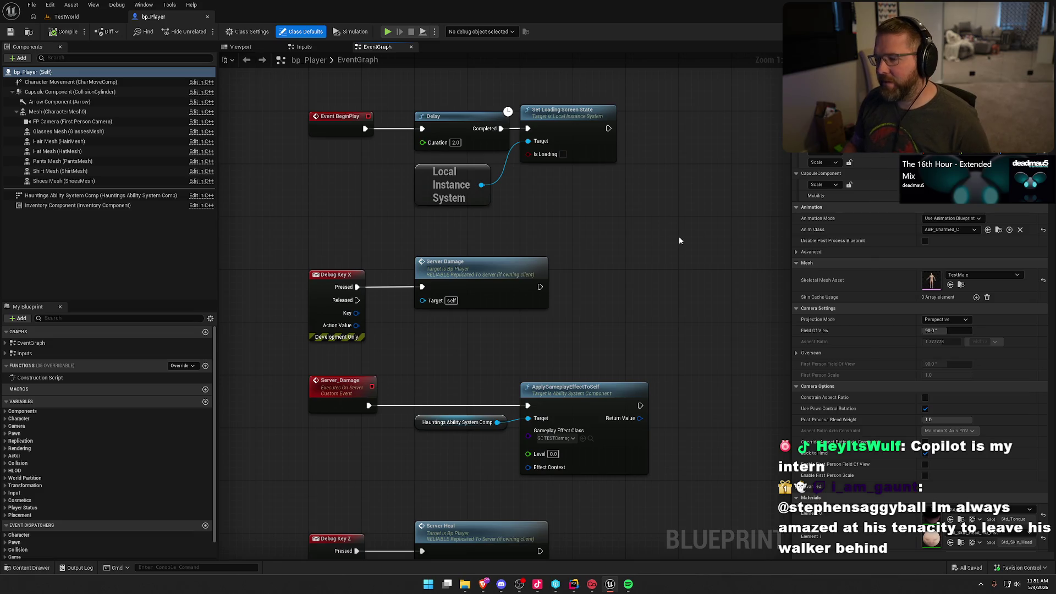
left_click_drag(664, 241, 680, 269)
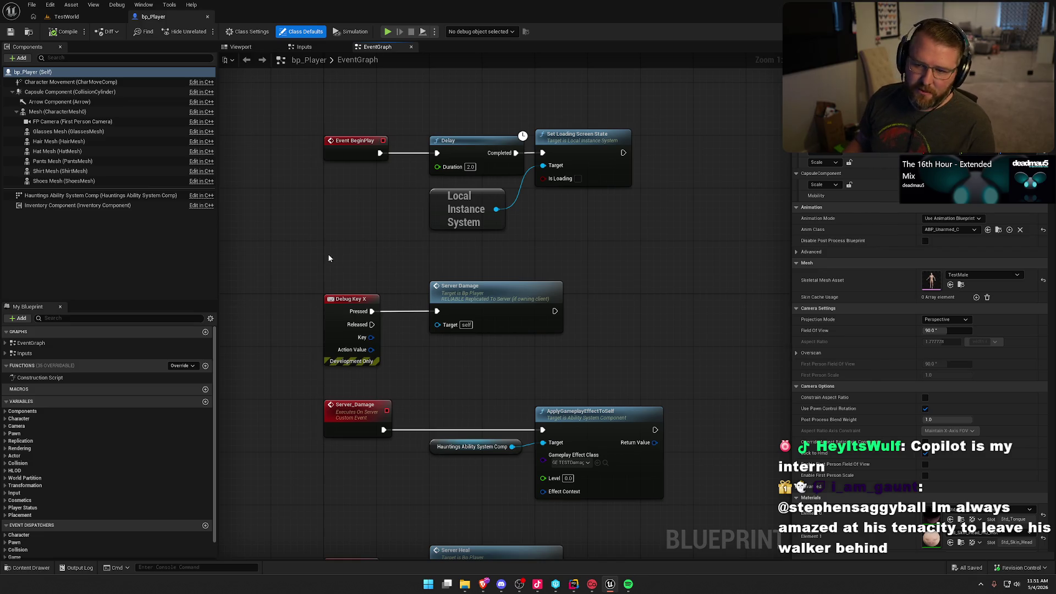
left_click(99, 196)
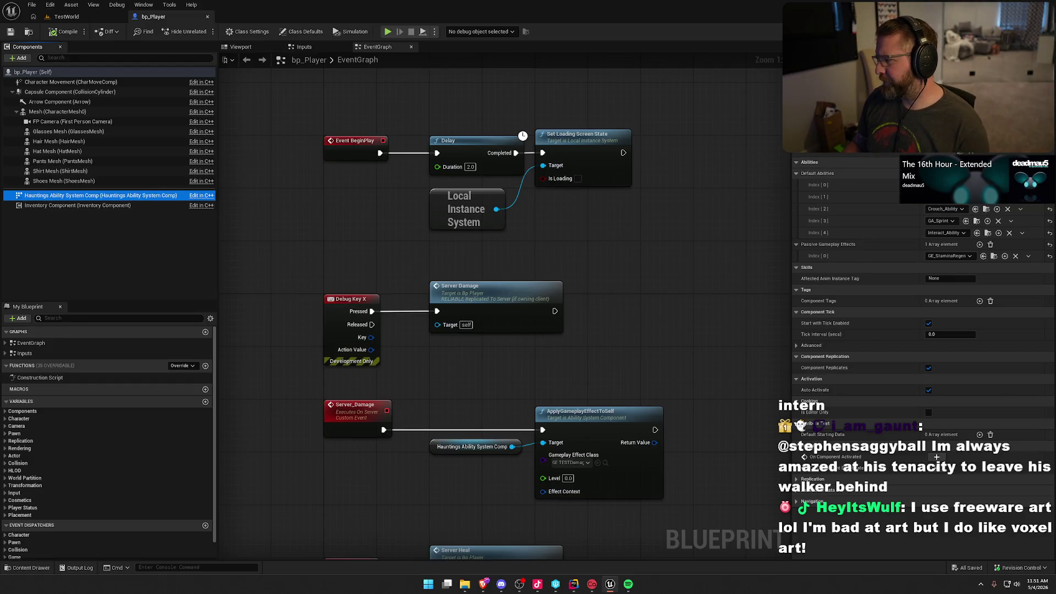
Set Default Abilities slot 5 to CycleScrollDown_Ability and a new slot 6 to CycleScrollUp_Ability.
left_click(936, 245)
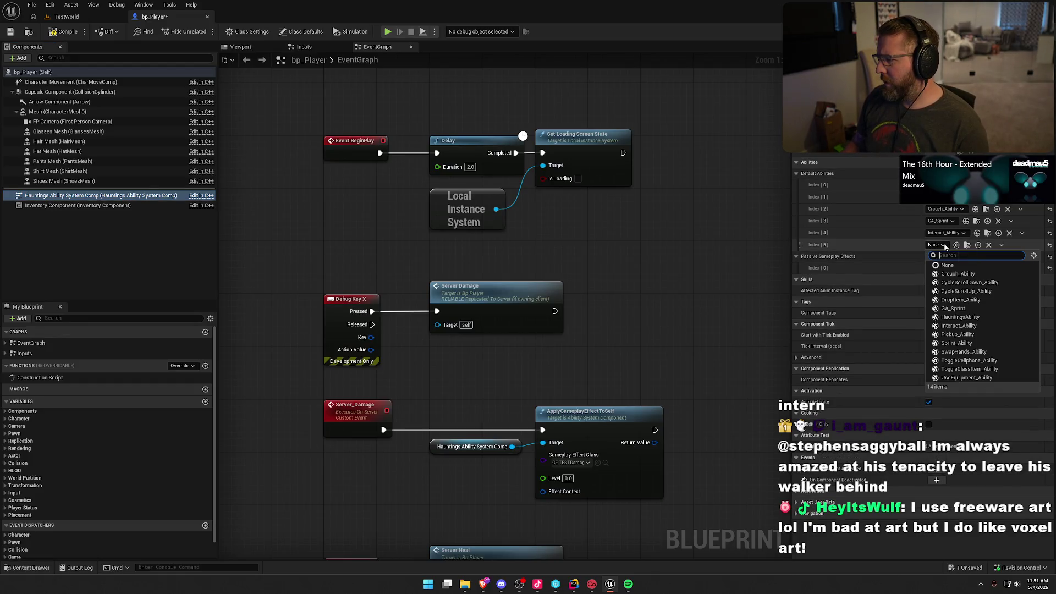
left_click(991, 283)
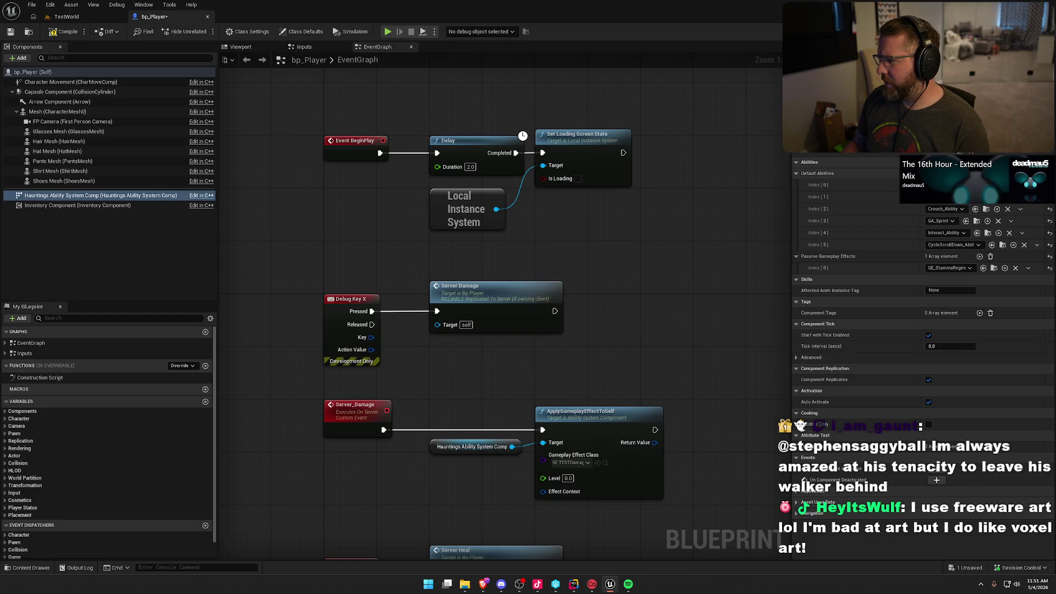
left_click(979, 173)
left_click(951, 257)
left_click(991, 305)
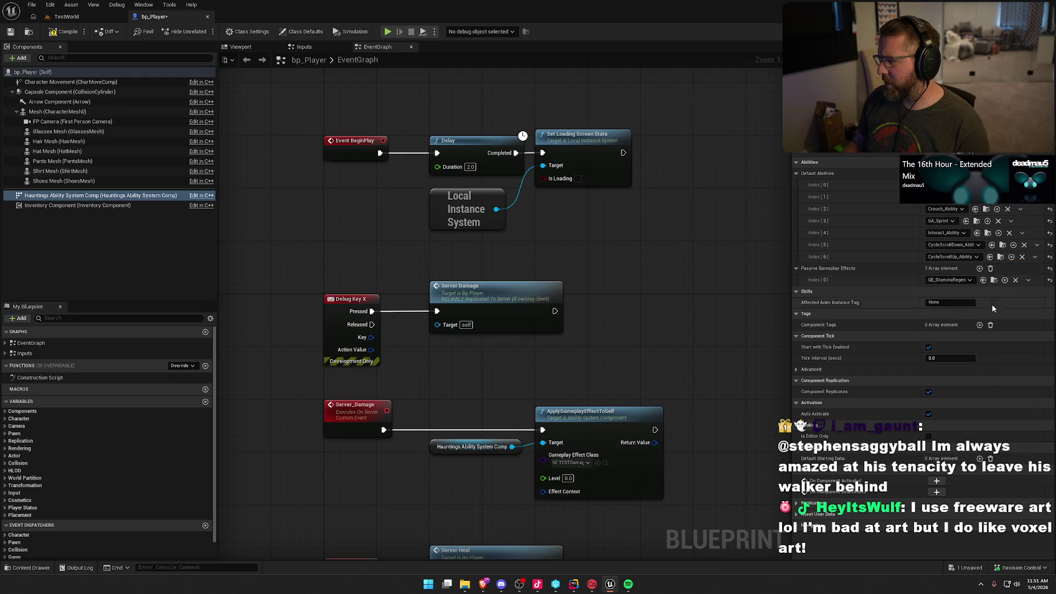
Add a seventh ability slot, undoing an accidental reset of the abilities.
left_click(980, 173)
left_click(942, 268)
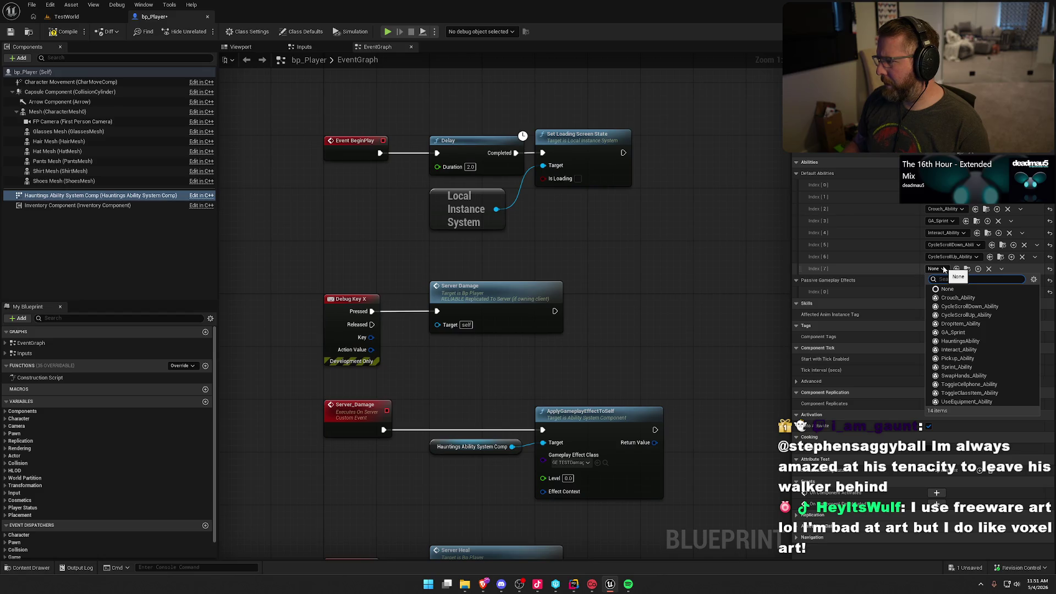
left_click(895, 172)
left_click(796, 173)
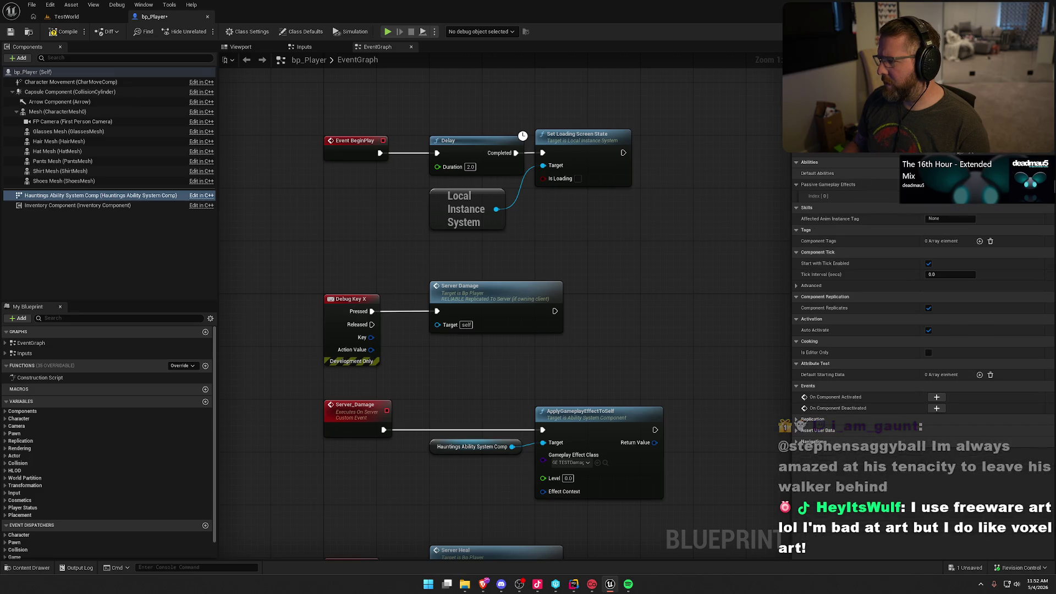
key("ctrl+z")
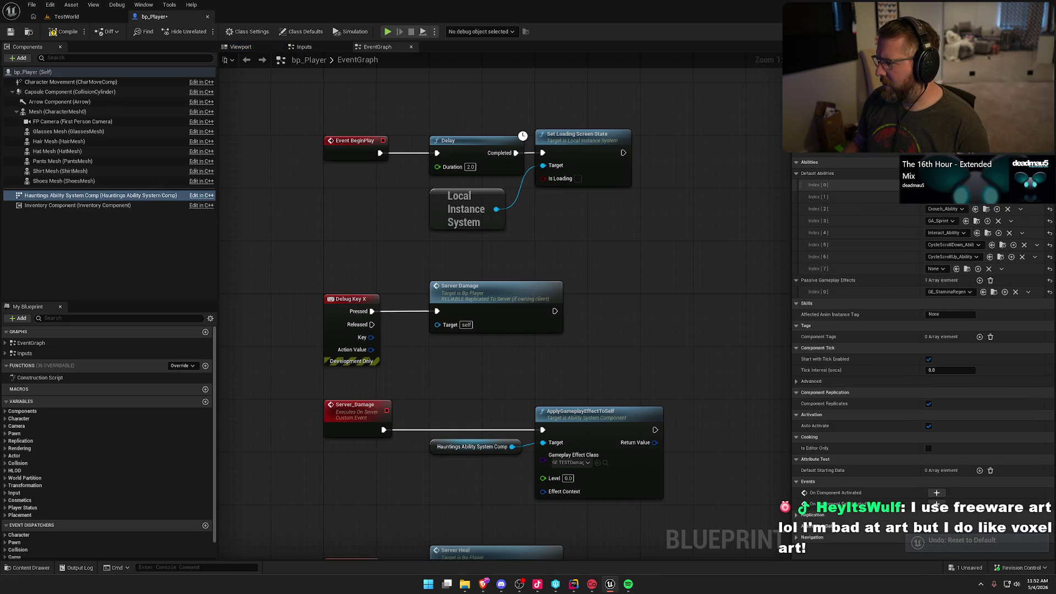
Set Index 7 to SwapHands_Ability, Index 8 to ToggleCellphone_Ability, Index 9 to ToggleClassItem_Ability.
left_click(937, 268)
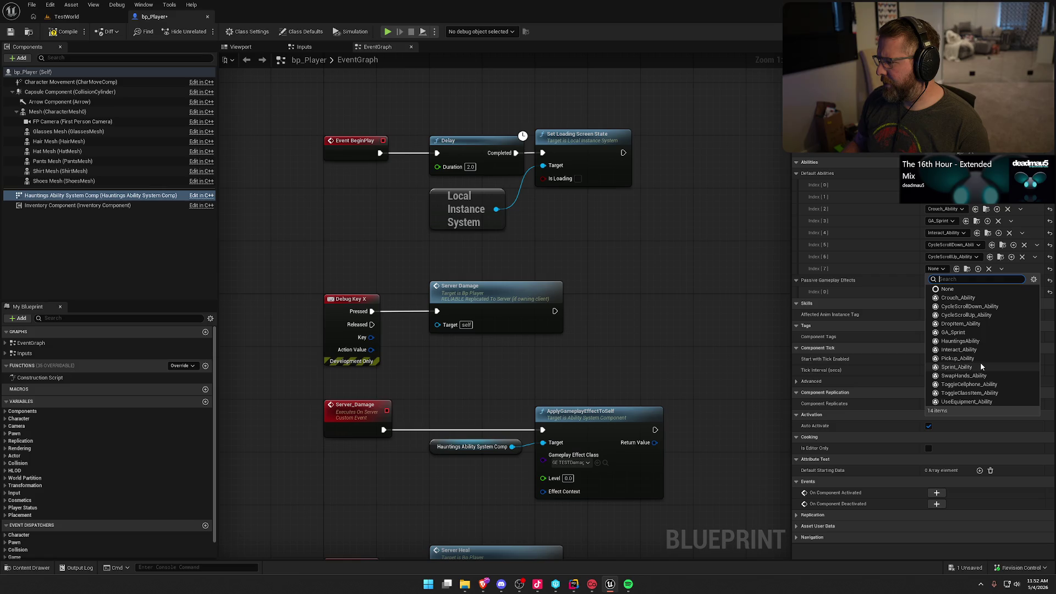
left_click(963, 375)
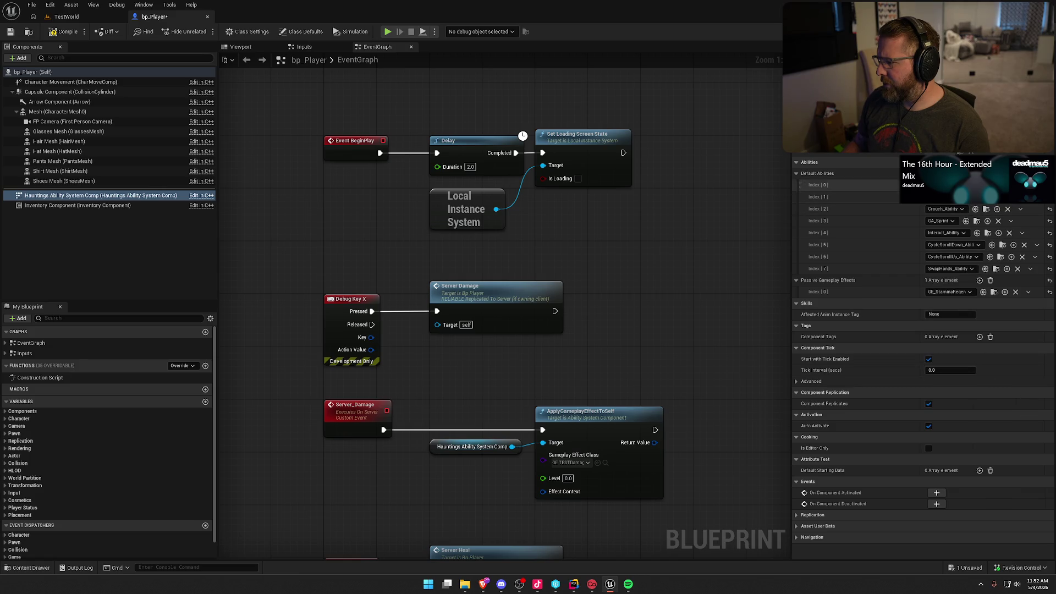
left_click(977, 174)
left_click(933, 281)
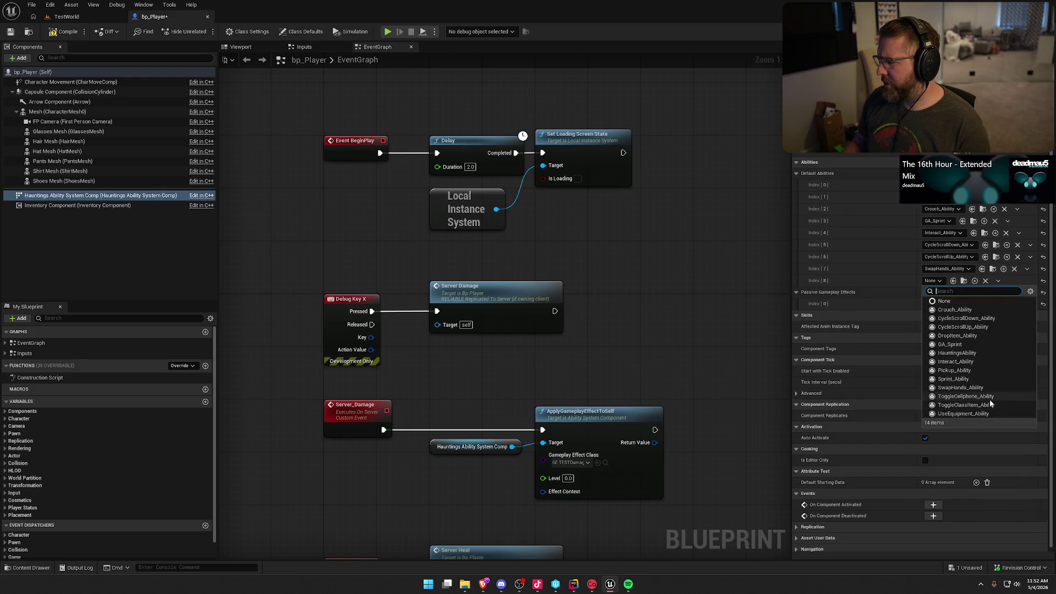
left_click(981, 396)
left_click(976, 173)
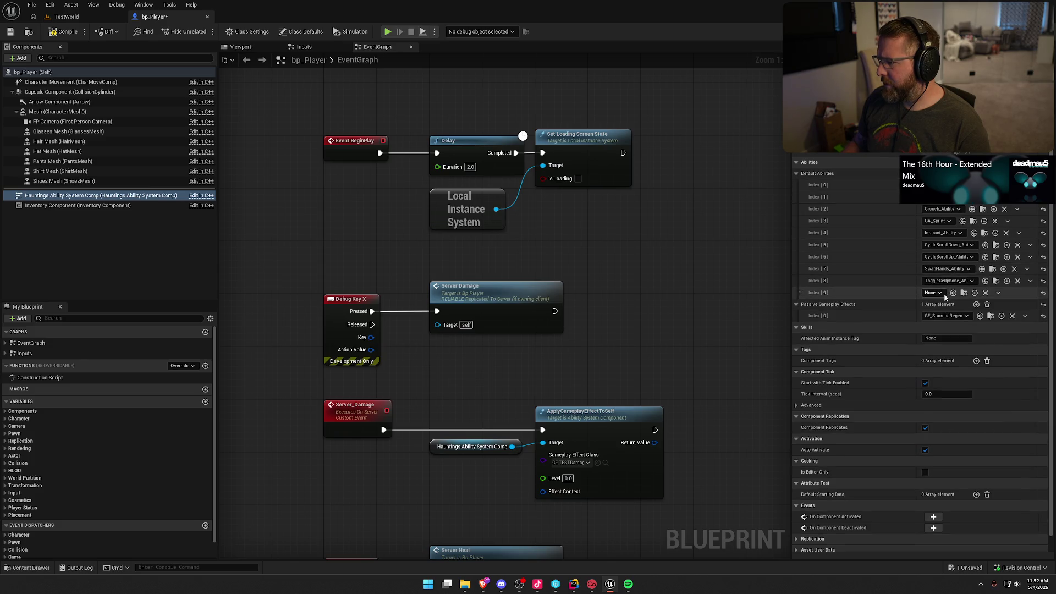
left_click(943, 293)
left_click(984, 424)
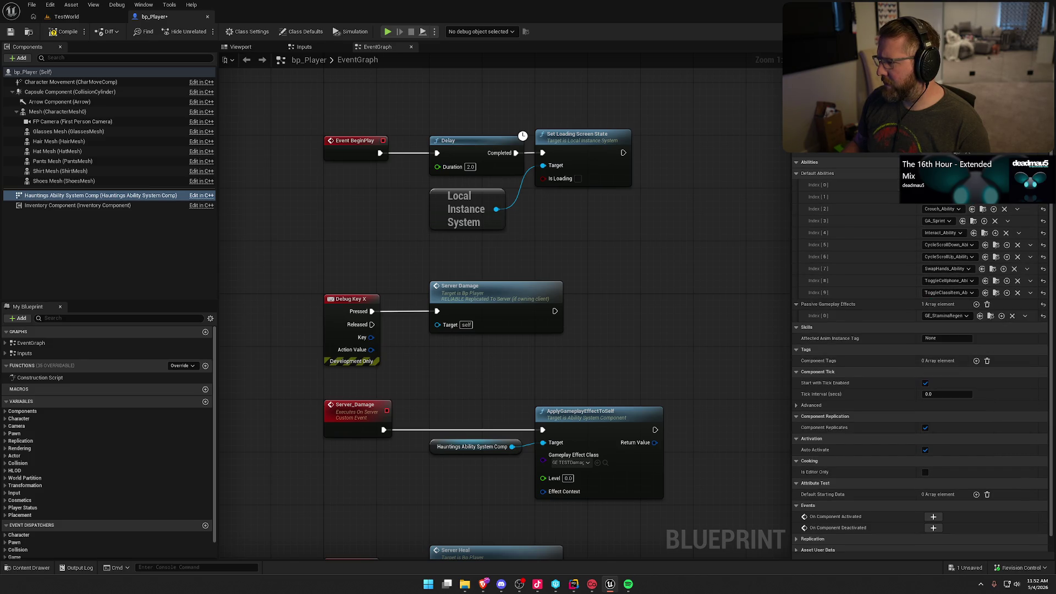
Add Index 10 as UseEquipment_Ability, then compile and check out bp_Player to save it.
left_click(976, 173)
left_click(933, 305)
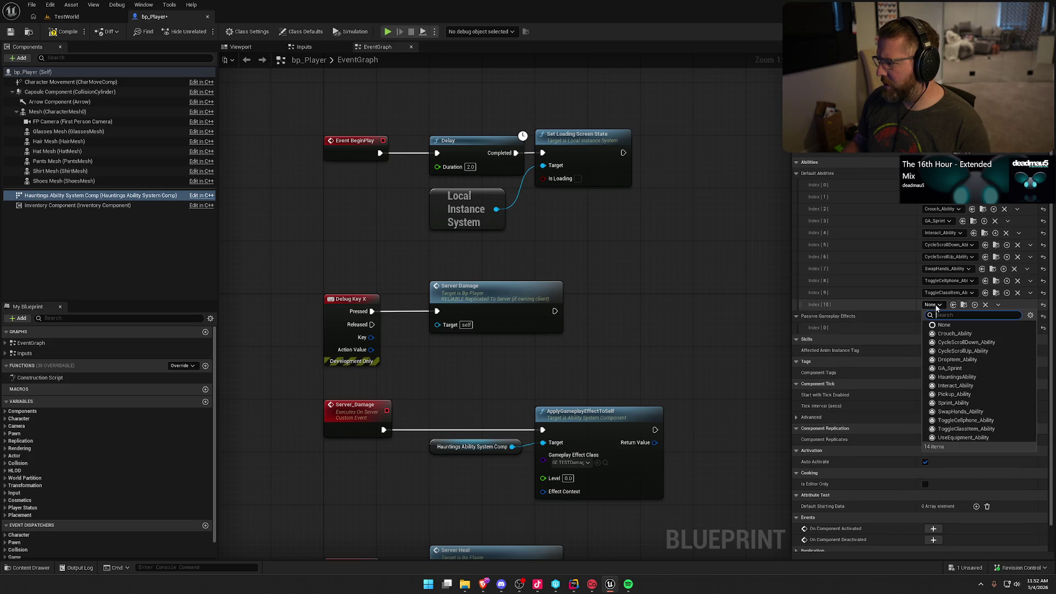
left_click(963, 437)
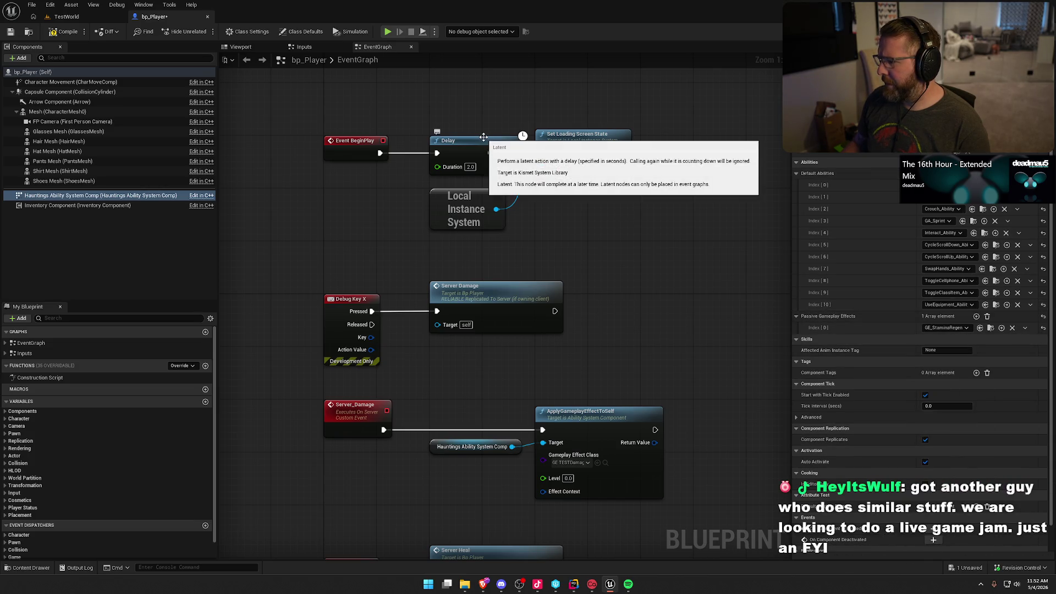
left_click(62, 31)
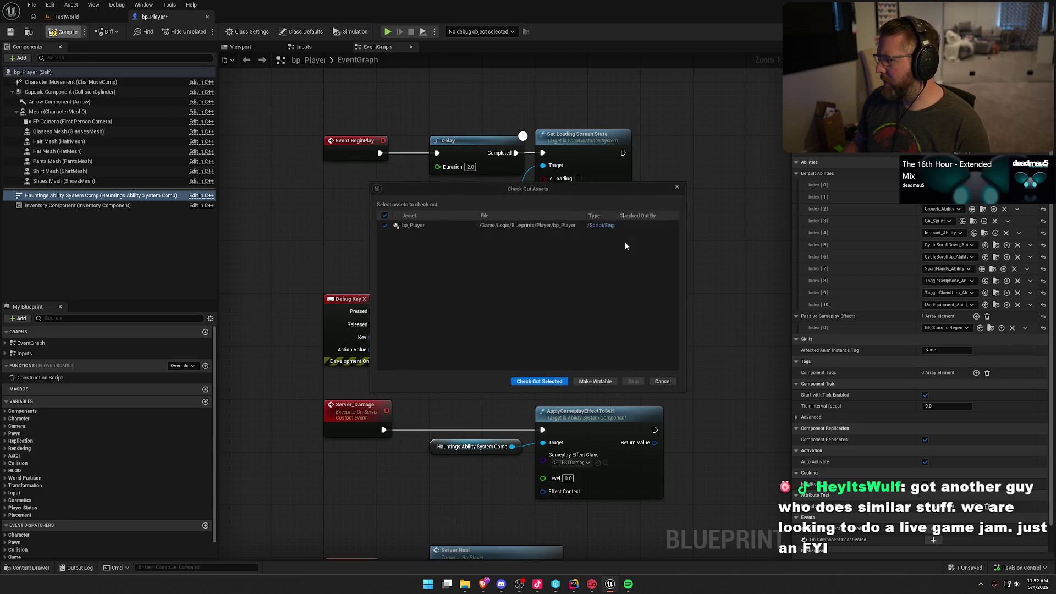
key("Return")
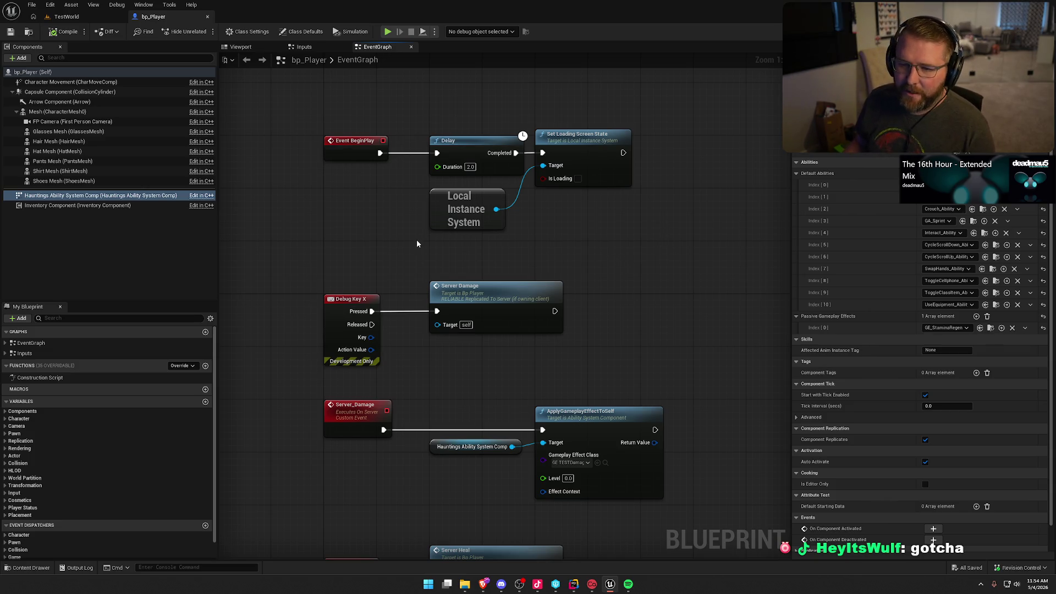
Open the Content Drawer showing bp_Player, PC_InGame and PS_InGame in Logic/Blueprints/Player.
key("ctrl+space")
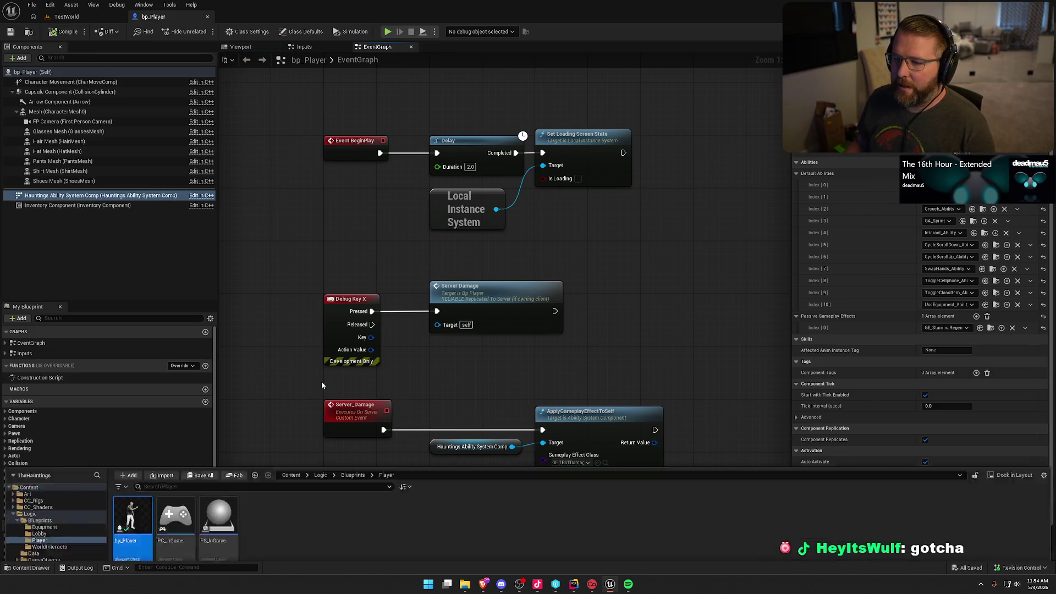
Expand bp_Player's Input category and inspect the Rotate Placement, Crouch, Sprint and Swap Hands action variables.
key("ctrl+space")
left_click(71, 492)
scroll(107, 483, "down", 4)
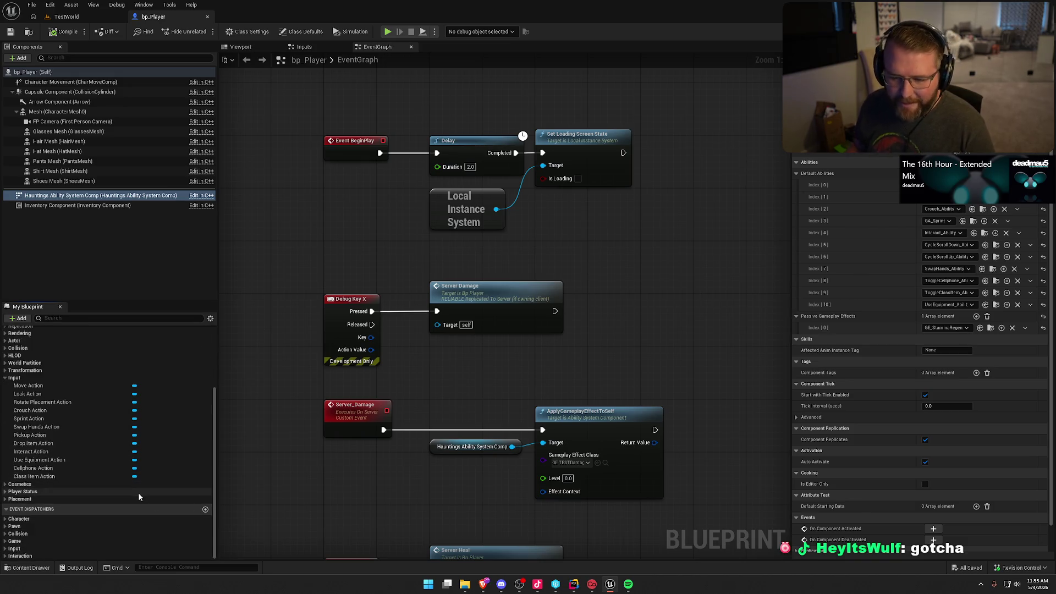
left_click(51, 403)
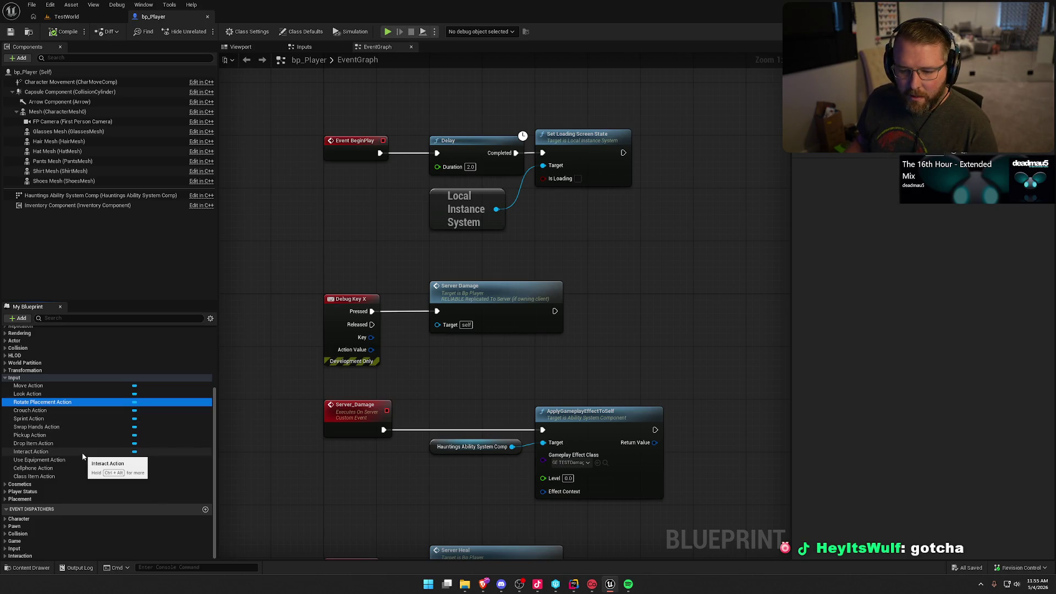
left_click(59, 411)
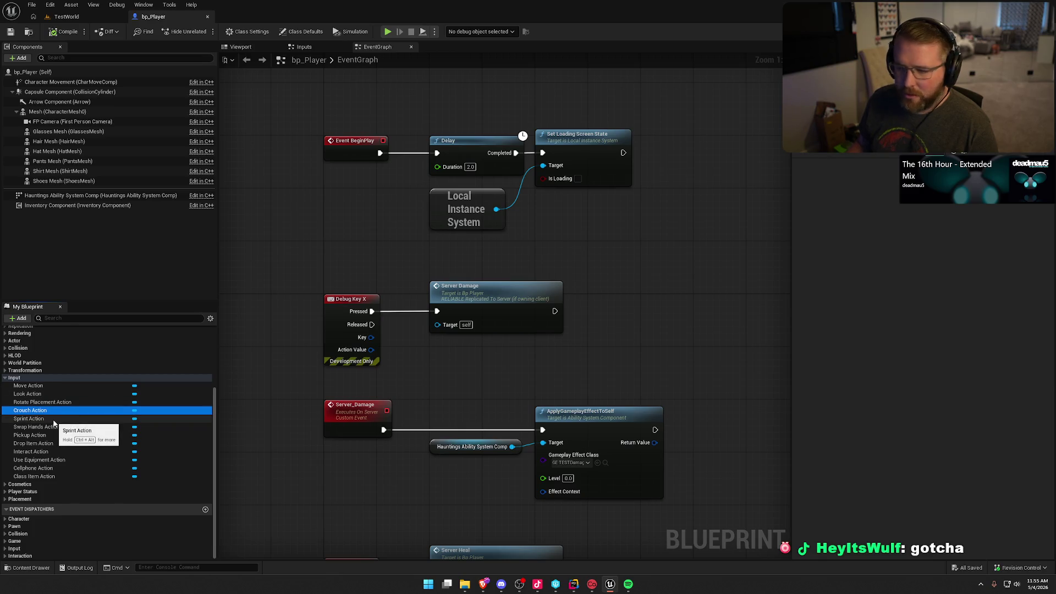
left_click(54, 421)
left_click(56, 428)
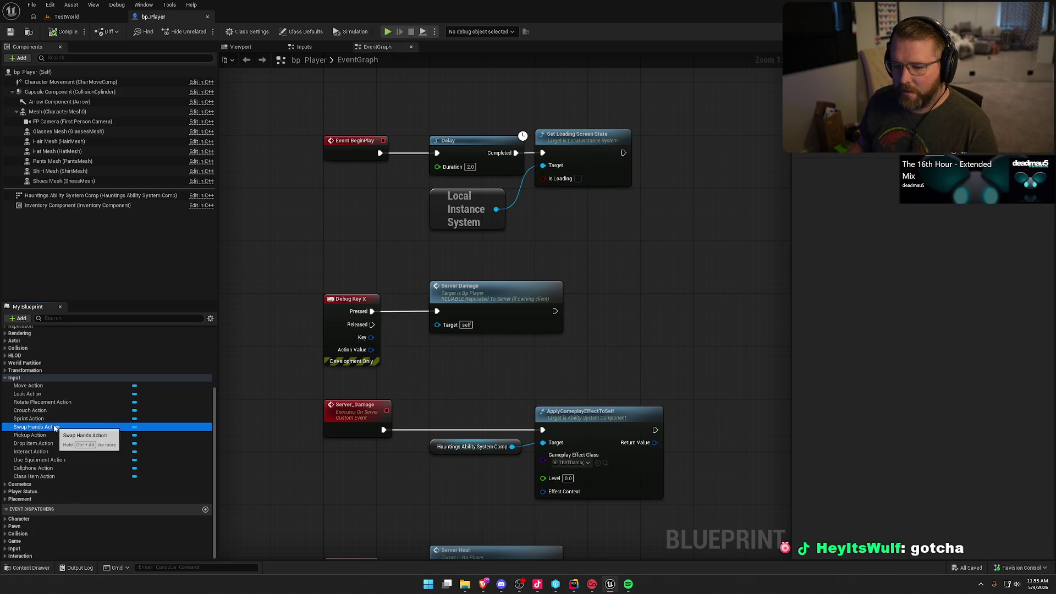
Open the content browser on the Logic/Input/Actions folder.
key("ctrl+space")
left_click(34, 475)
double_click(132, 423)
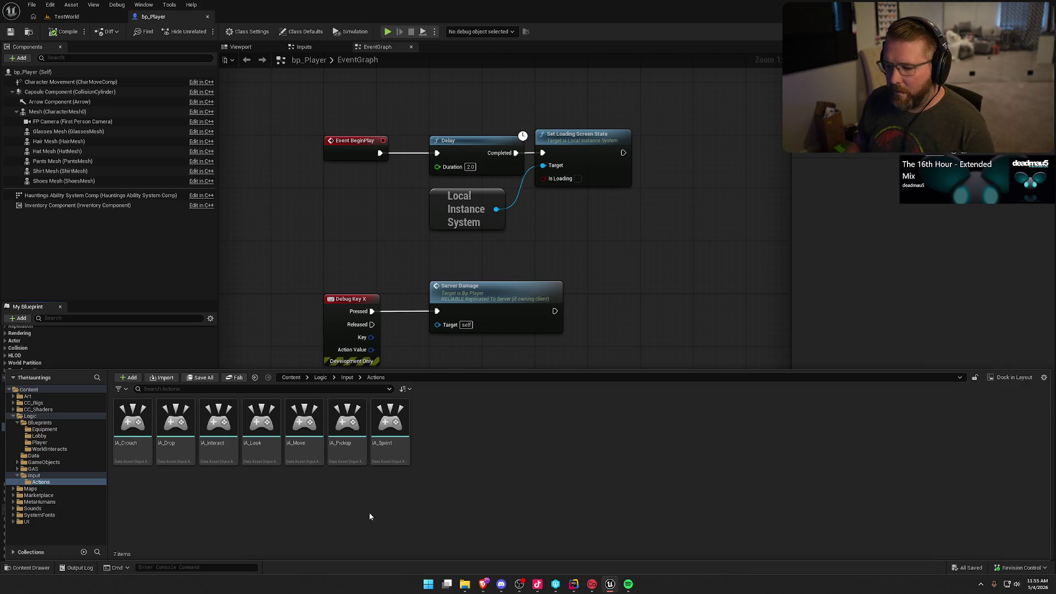
Duplicate IA_Sprint as IA_SwapHands and open the new input action for editing.
left_click(399, 462)
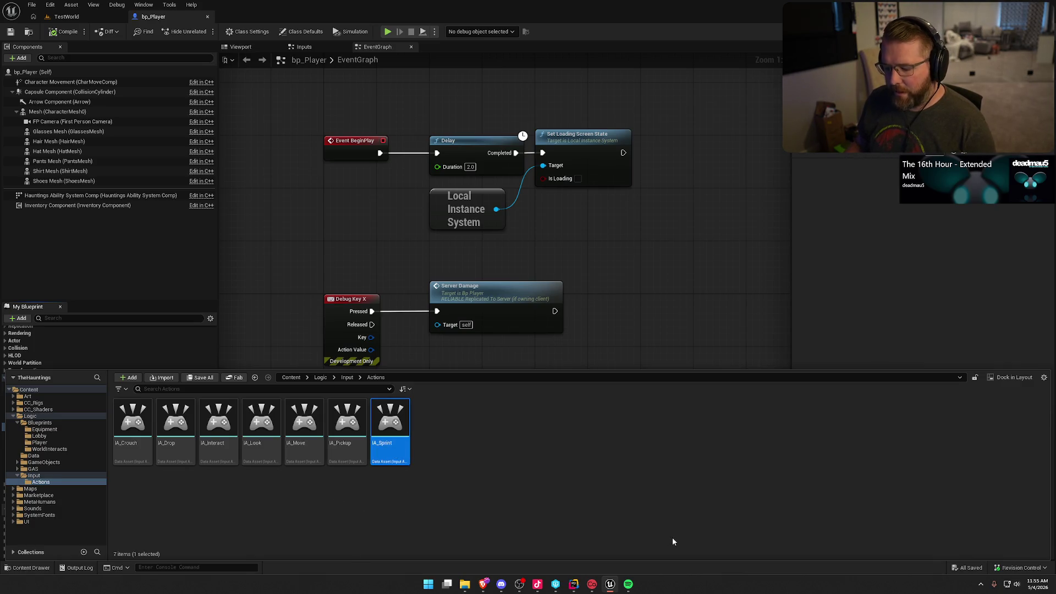
key("ctrl+d")
type("IA")
type("SwapH")
type("ands")
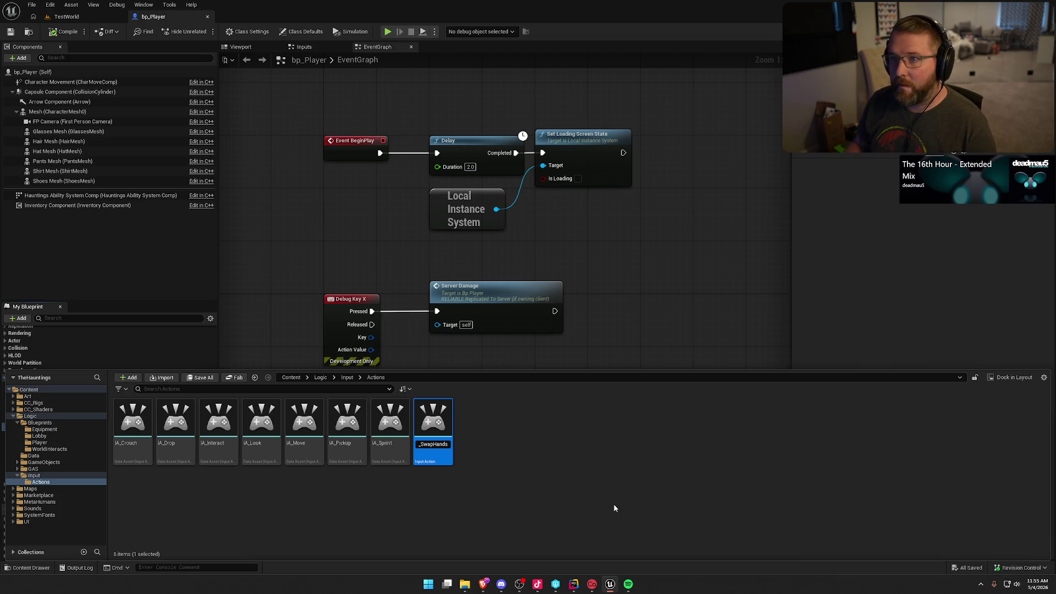
key("Return")
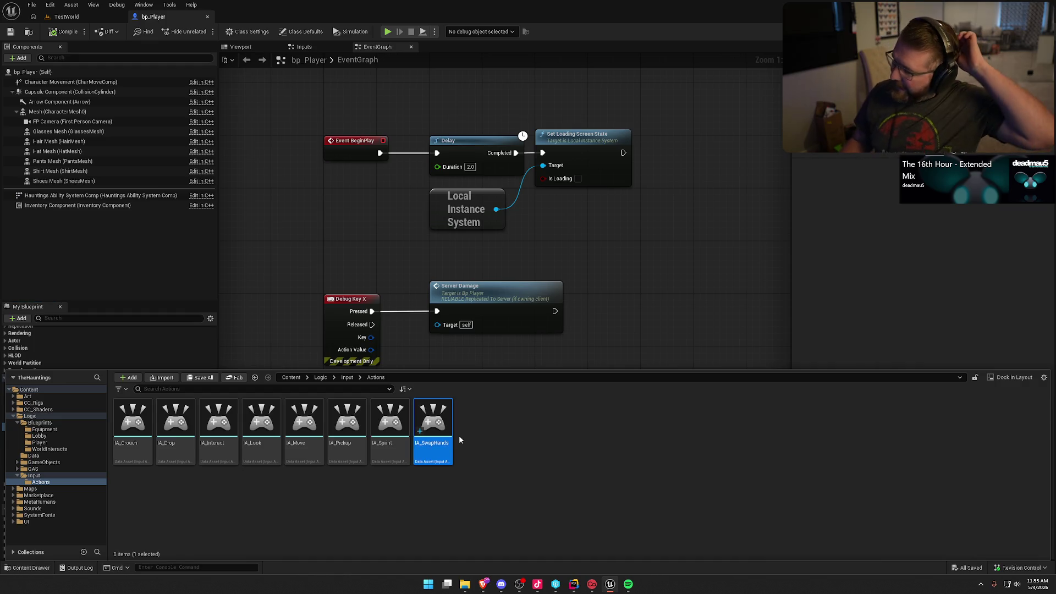
double_click(439, 415)
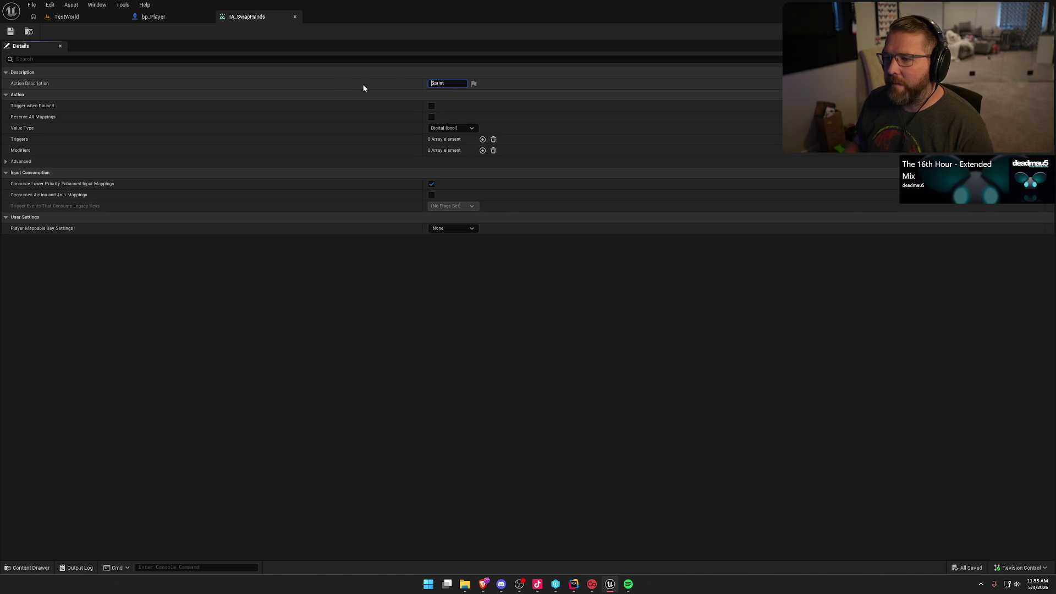
Set IA_SwapHands' action description to 'Swap Hands' and save it.
left_click(449, 83)
type("Swap Hands")
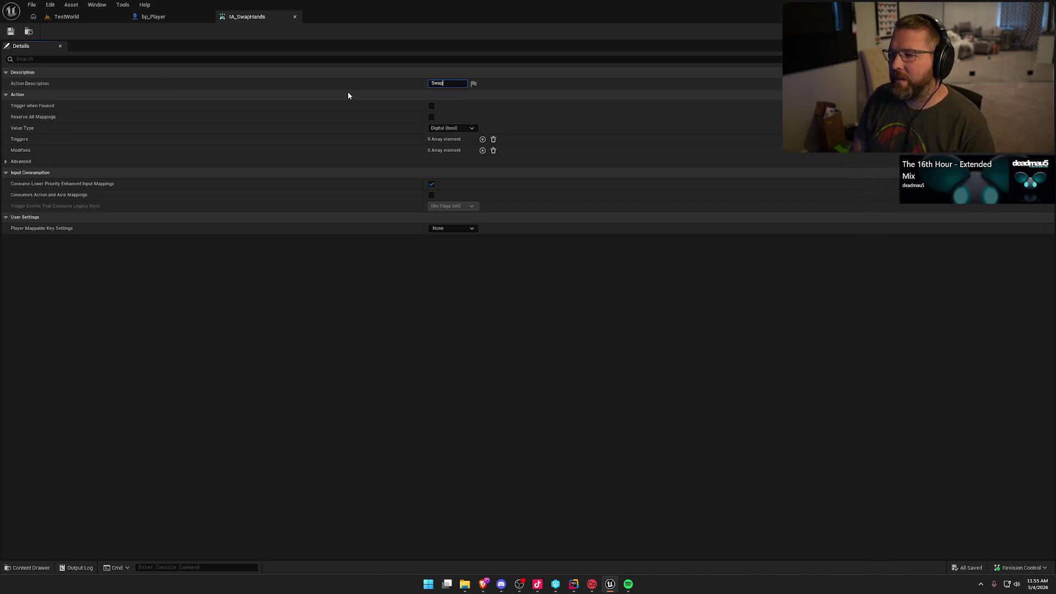
key("Return")
left_click(11, 31)
Switch IA_SwapHands' value type to Axis1D (float) and back to Digital (bool), saving along the way.
key("ctrl+space")
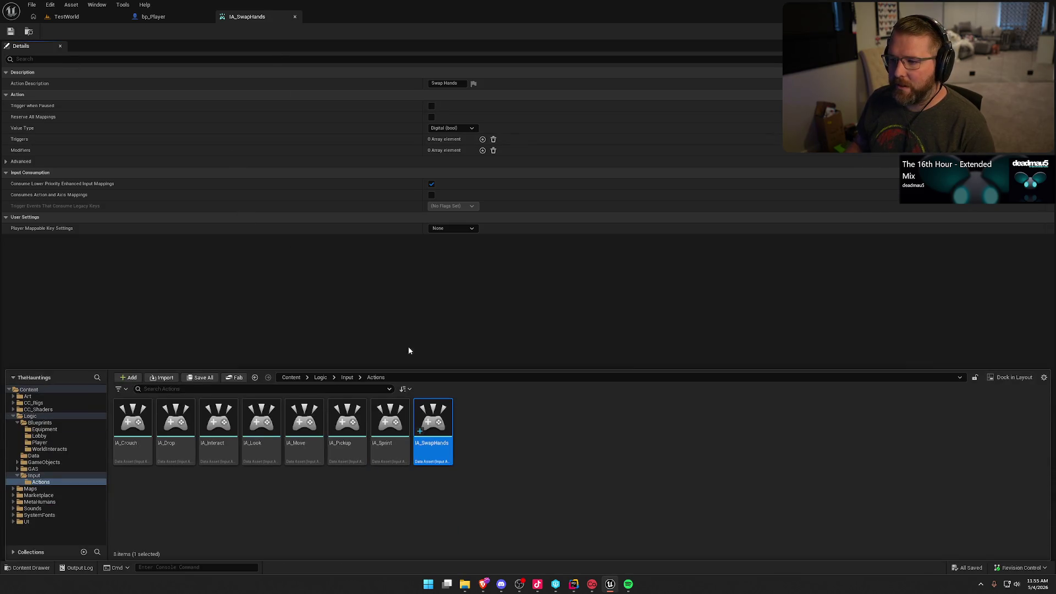
left_click(454, 129)
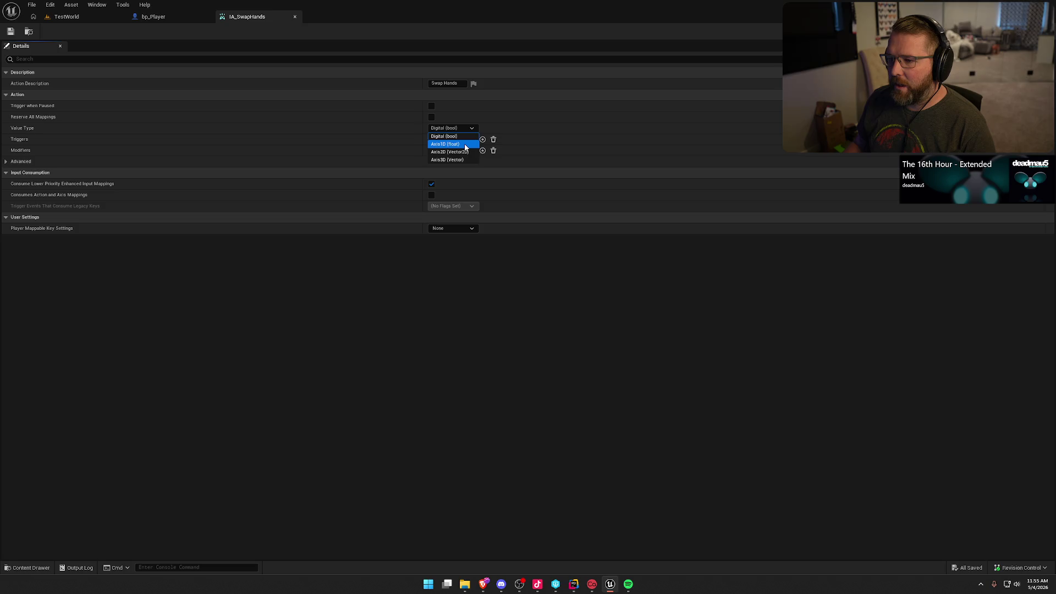
left_click(465, 144)
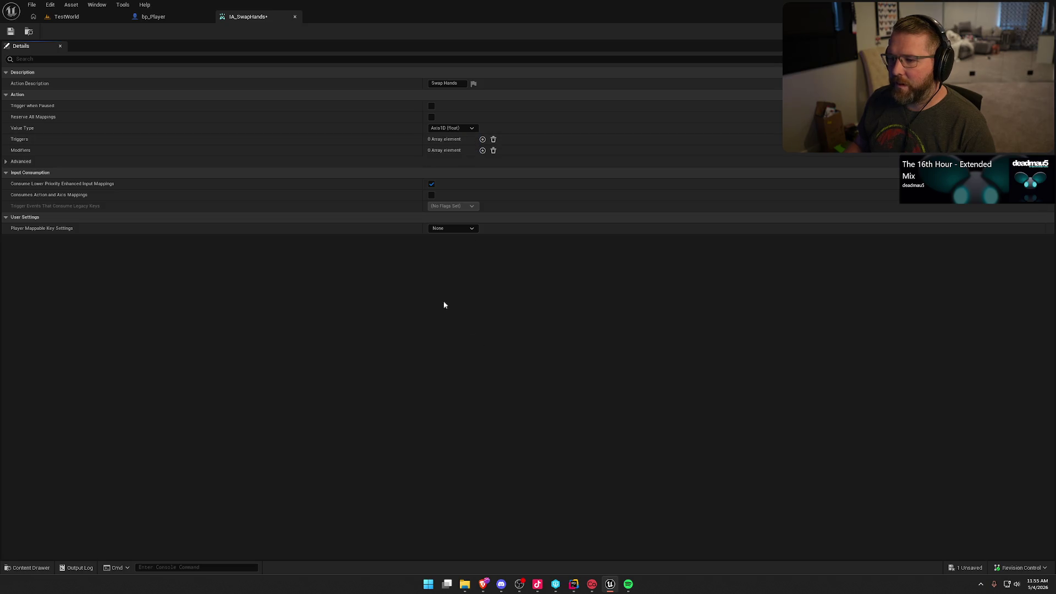
key("ctrl+s")
left_click(452, 128)
left_click(454, 137)
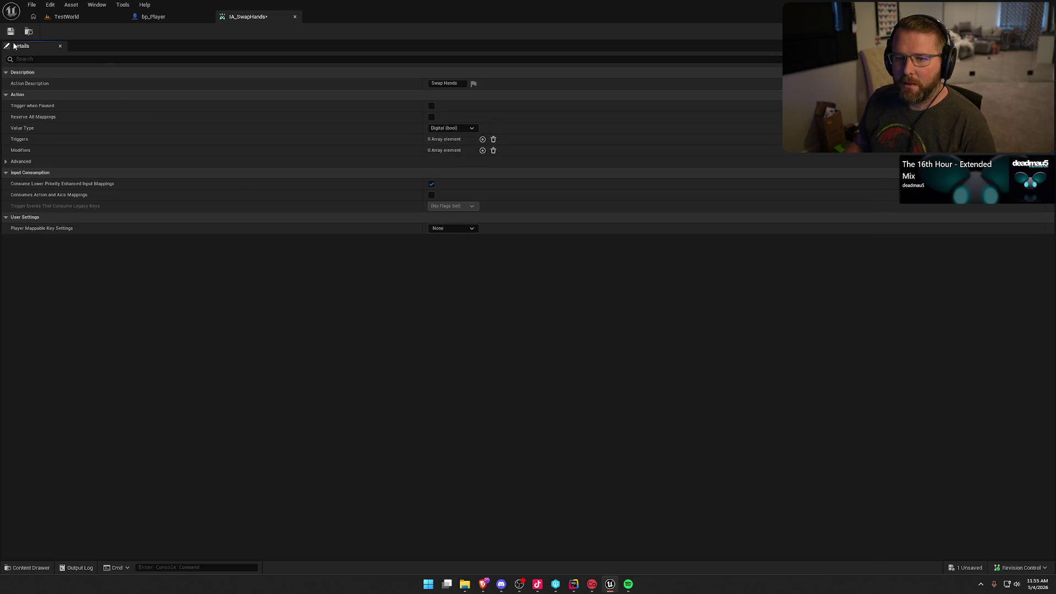
key("ctrl+space")
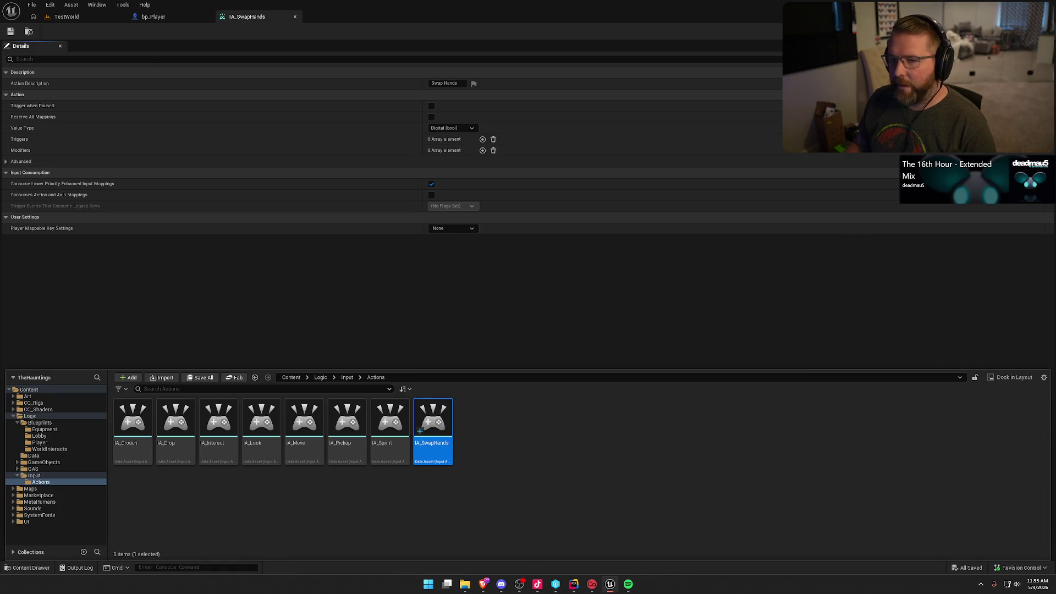
left_click(165, 17)
Assign IA_SwapHands to bp_Player's Swap Hands Action and check the Pickup Action's IA_Pickup asset.
left_click(883, 156)
left_click(982, 328)
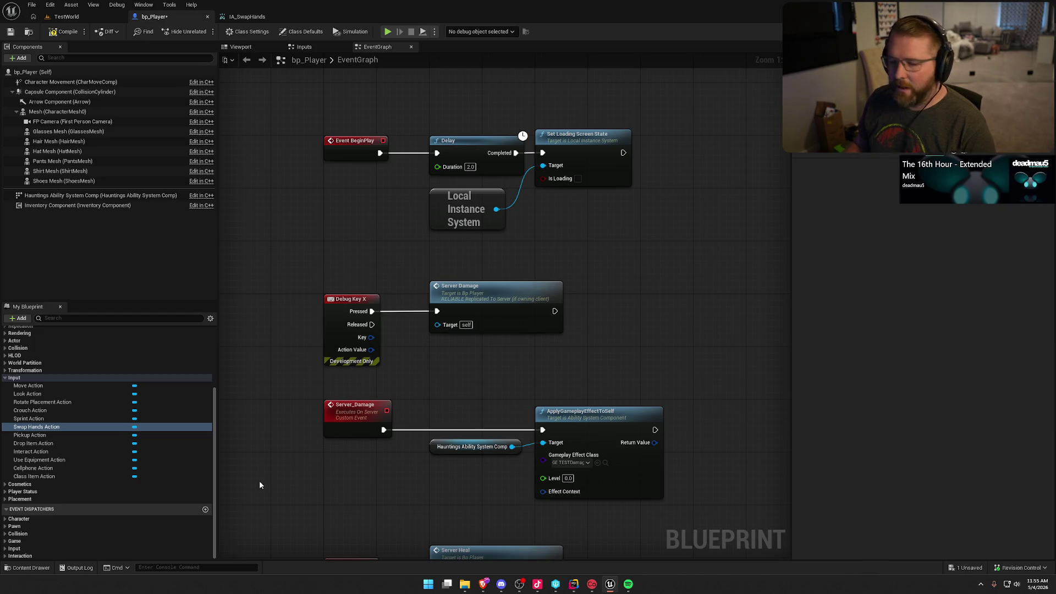
left_click(29, 435)
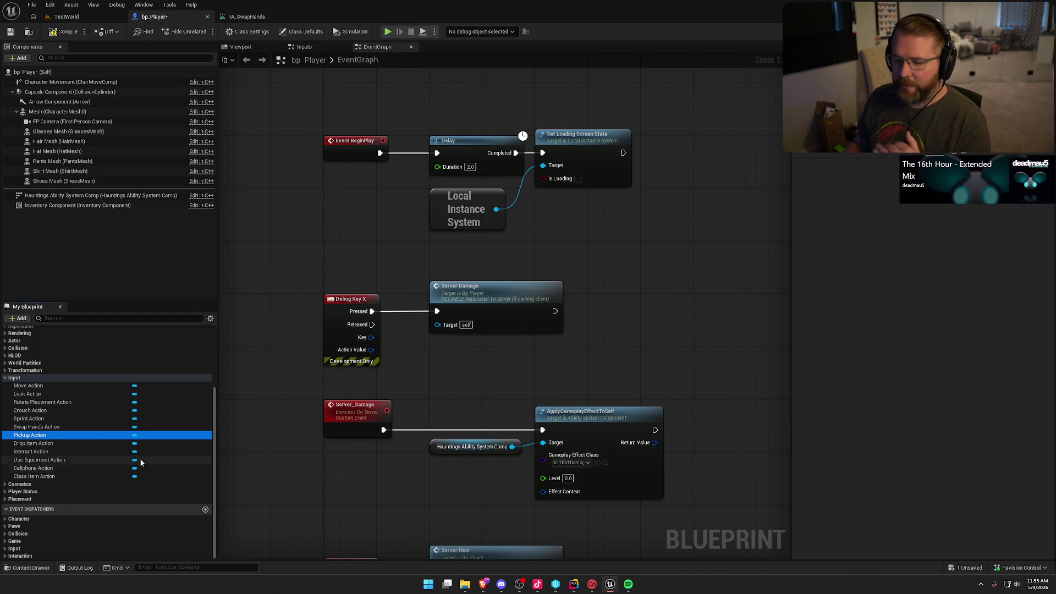
key("ctrl+space")
left_click(347, 423)
key("ctrl+space")
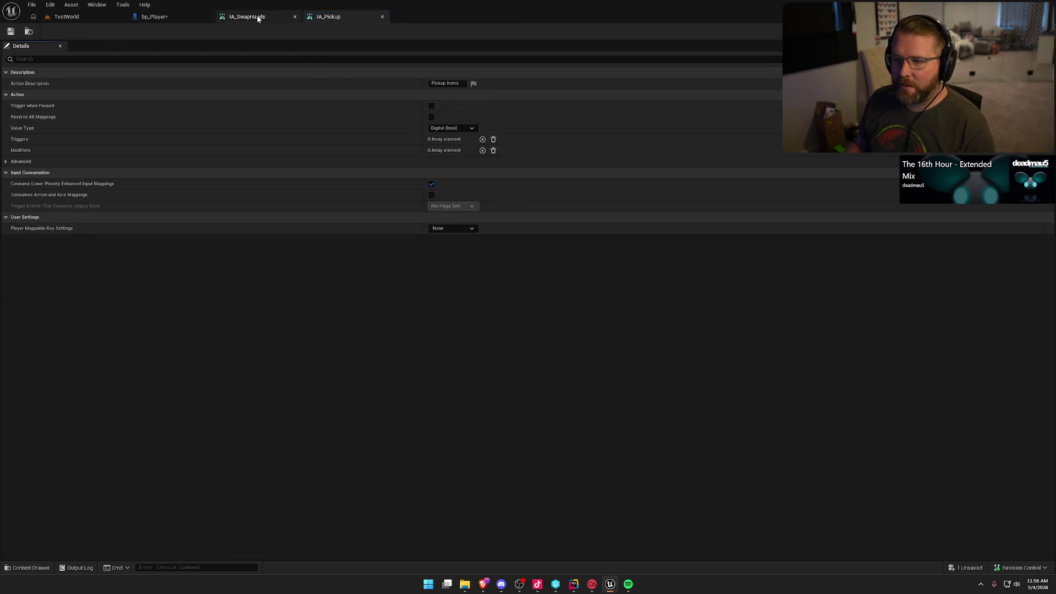
Close the extra input action editors, save bp_Player, and assign IA_Drop to Drop Item Action.
middle_click(256, 16)
middle_click(257, 15)
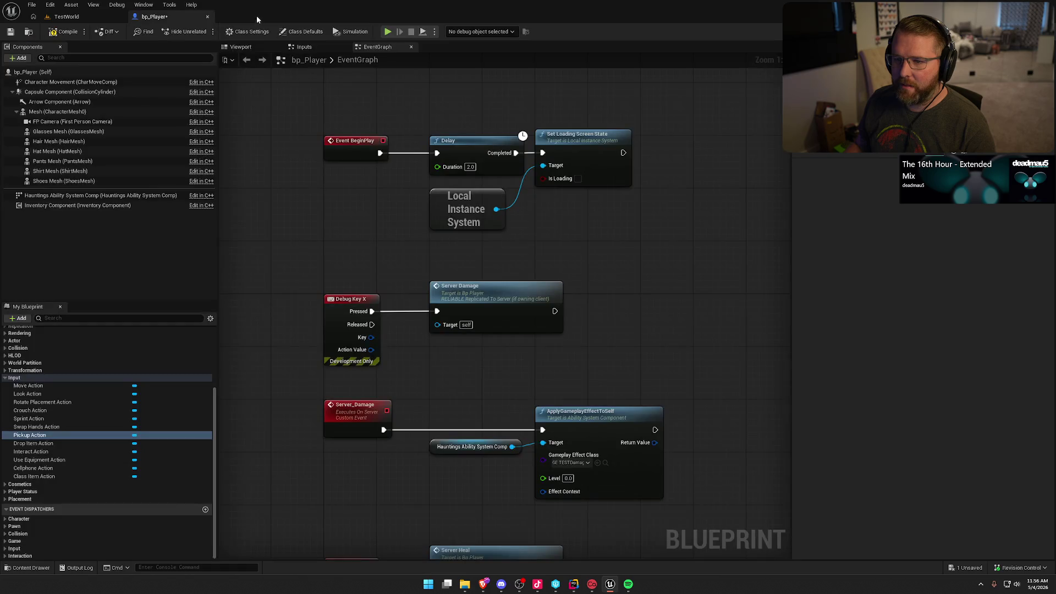
key("ctrl+s")
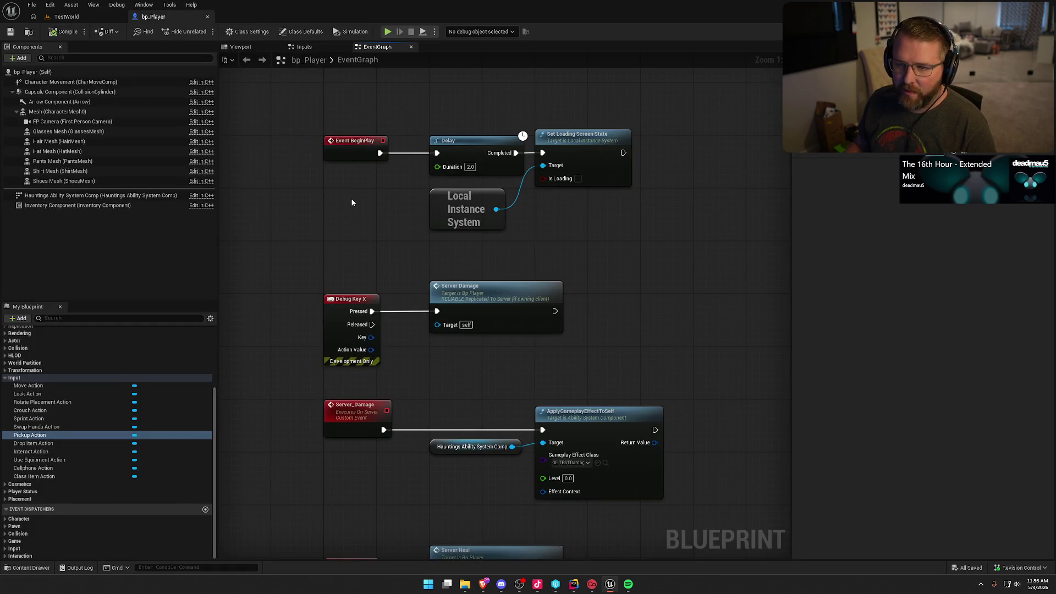
left_click(33, 443)
key("ctrl+space")
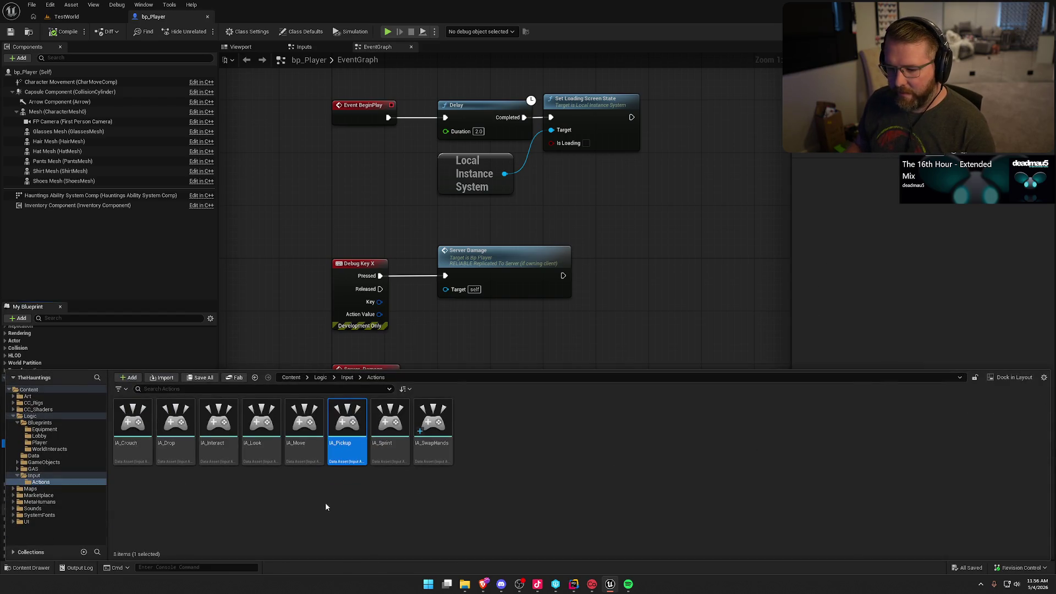
left_click(169, 432)
left_click(913, 227)
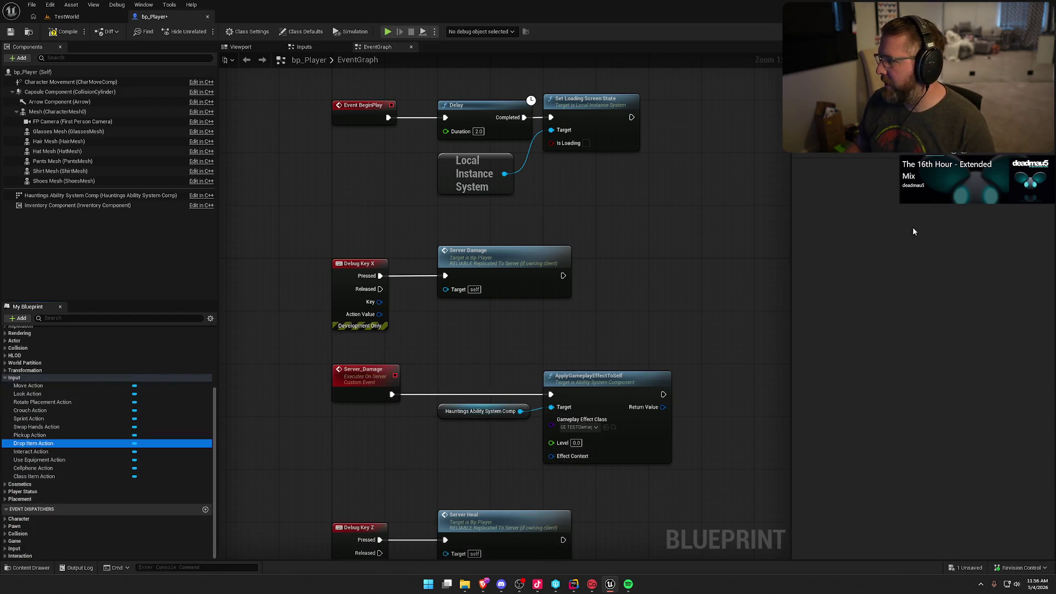
key("ctrl+space")
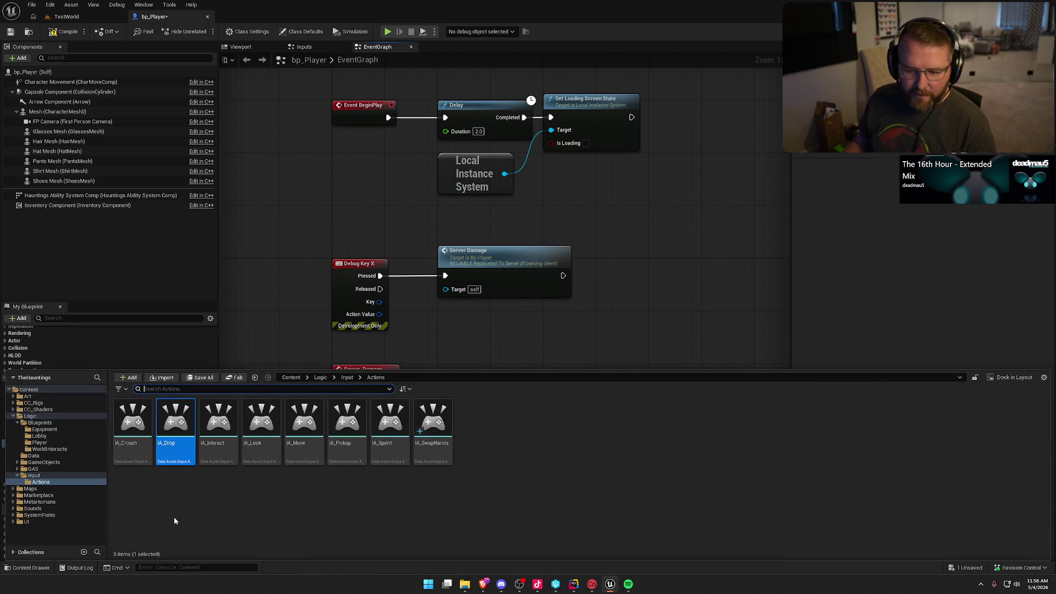
left_click(274, 325)
Inspect the Interact and Use Equipment Action variables and select IA_SwapHands as a template.
left_click(31, 451)
left_click(40, 460)
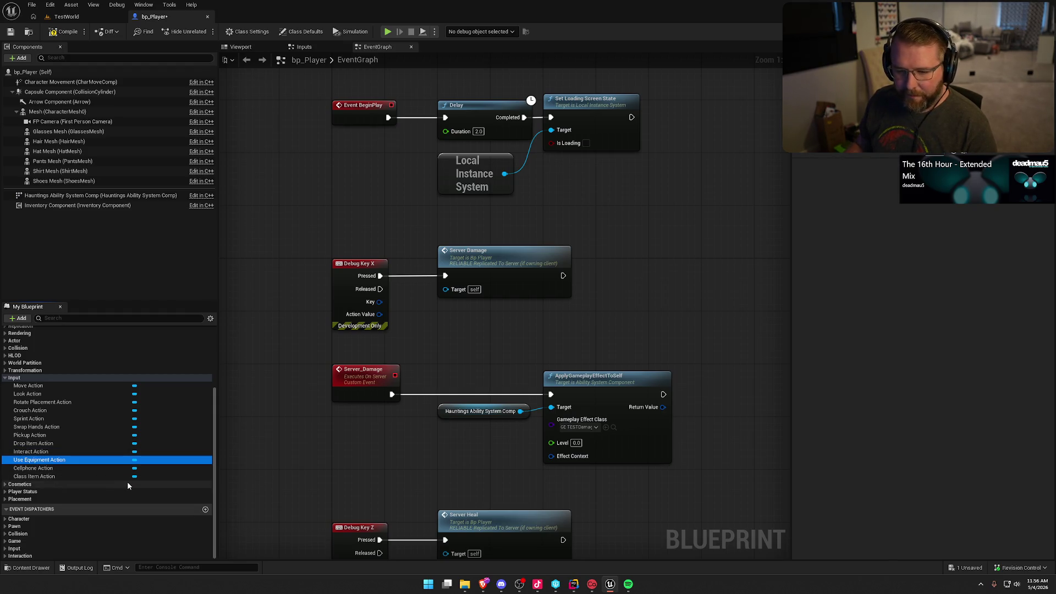
key("ctrl+space")
left_click(429, 435)
Duplicate IA_SwapHands as IA_UseEquipment and save all unsaved assets.
key("ctrl+d")
type("_U")
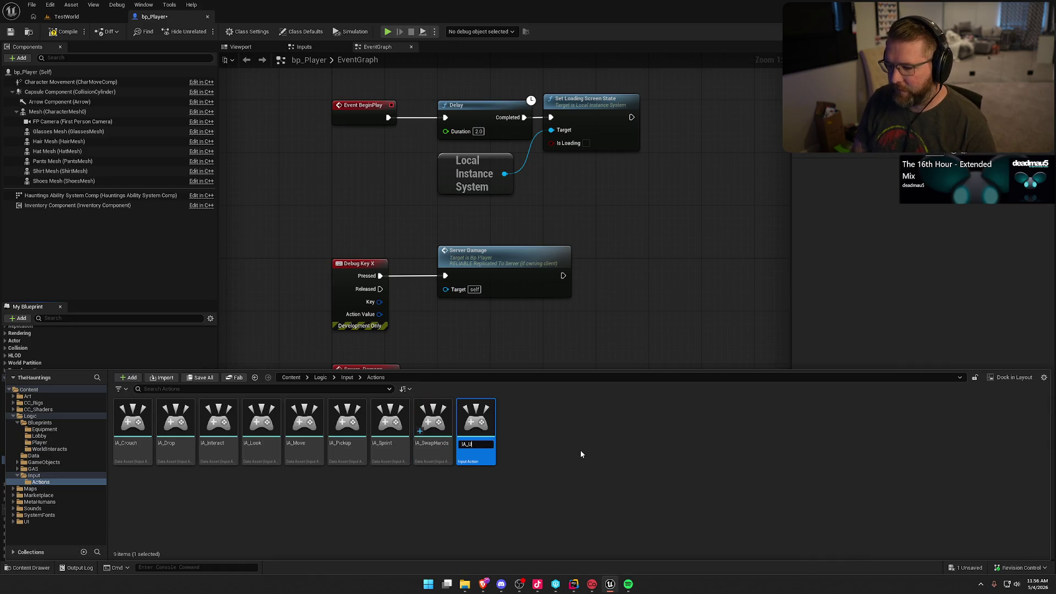
type("Eq")
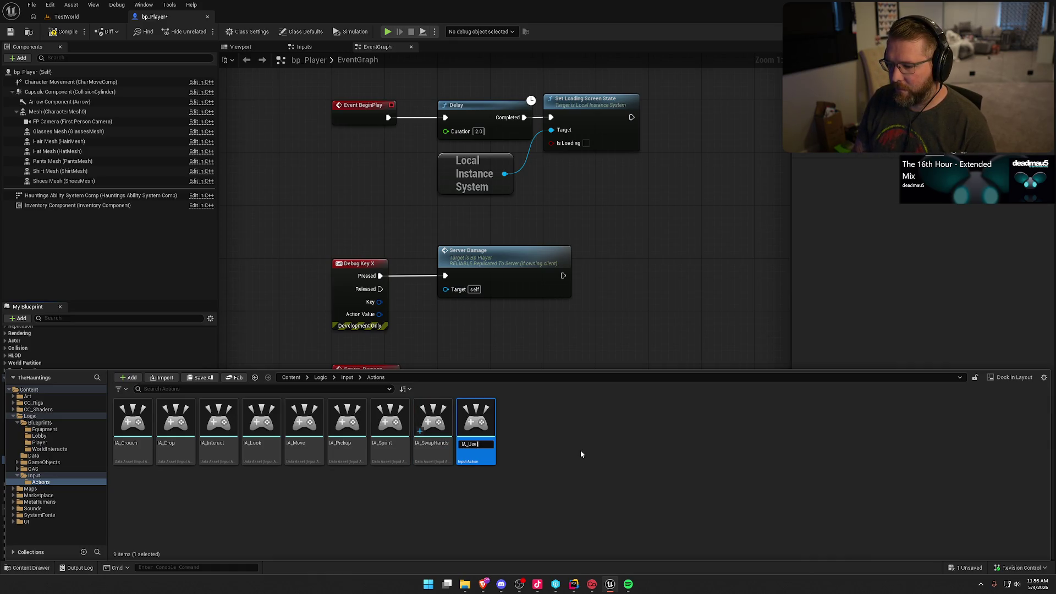
type("uipment")
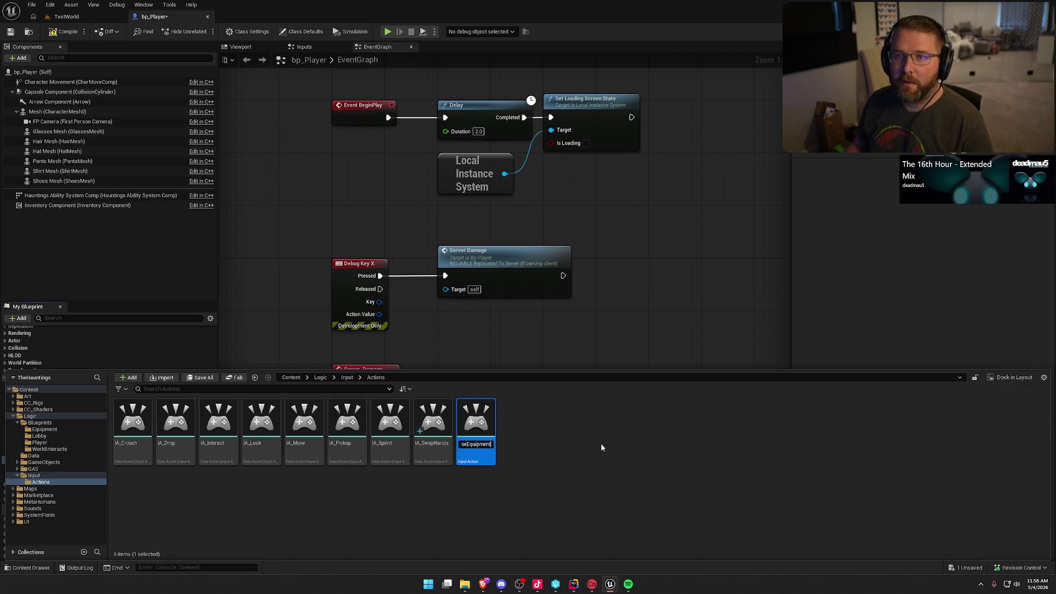
key("Return")
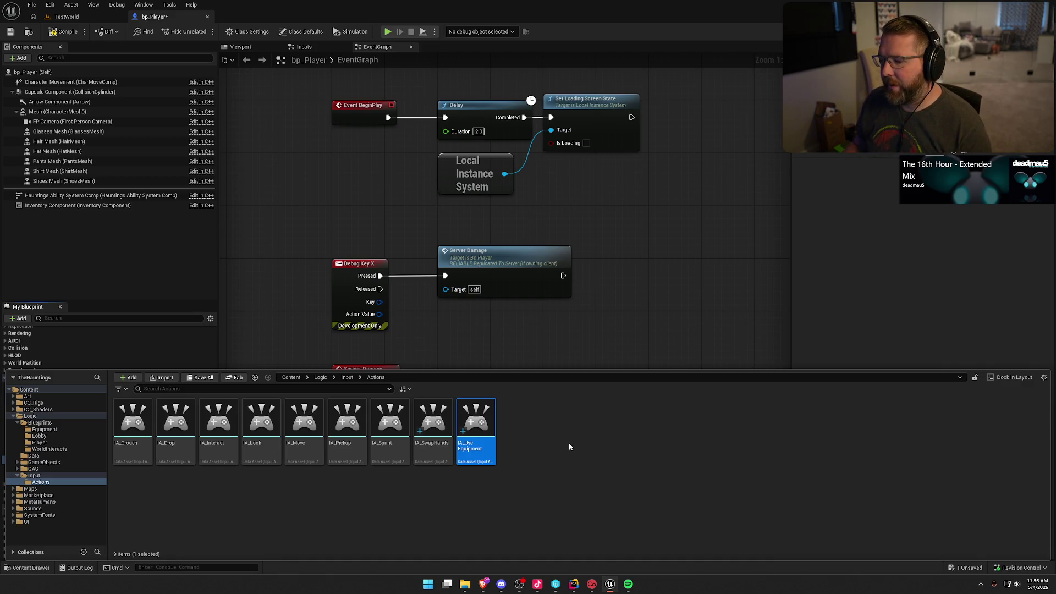
left_click(565, 441)
key("ctrl+s")
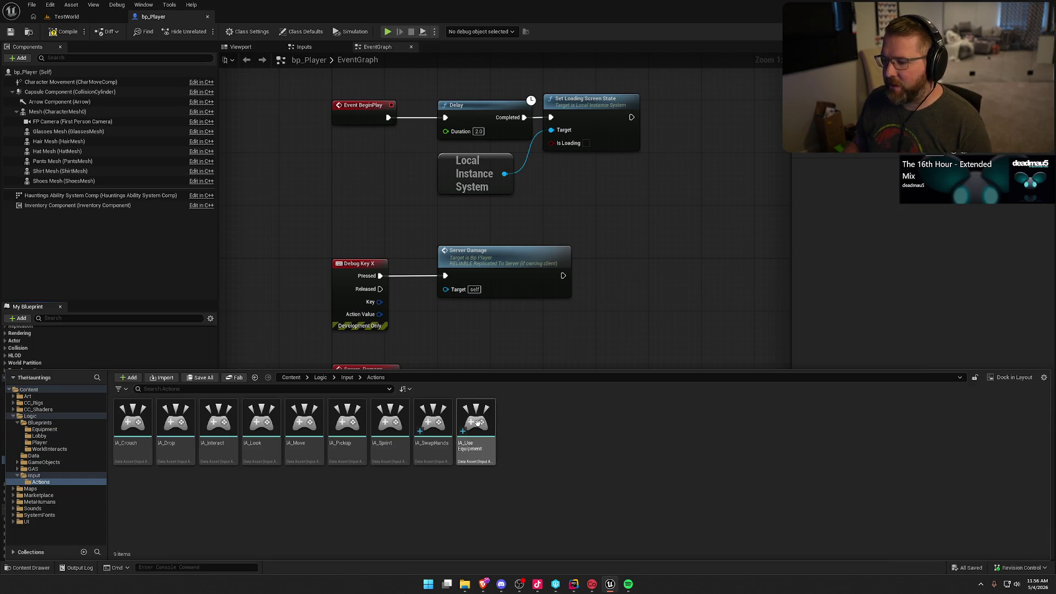
key("ctrl+space")
key("ctrl+space")
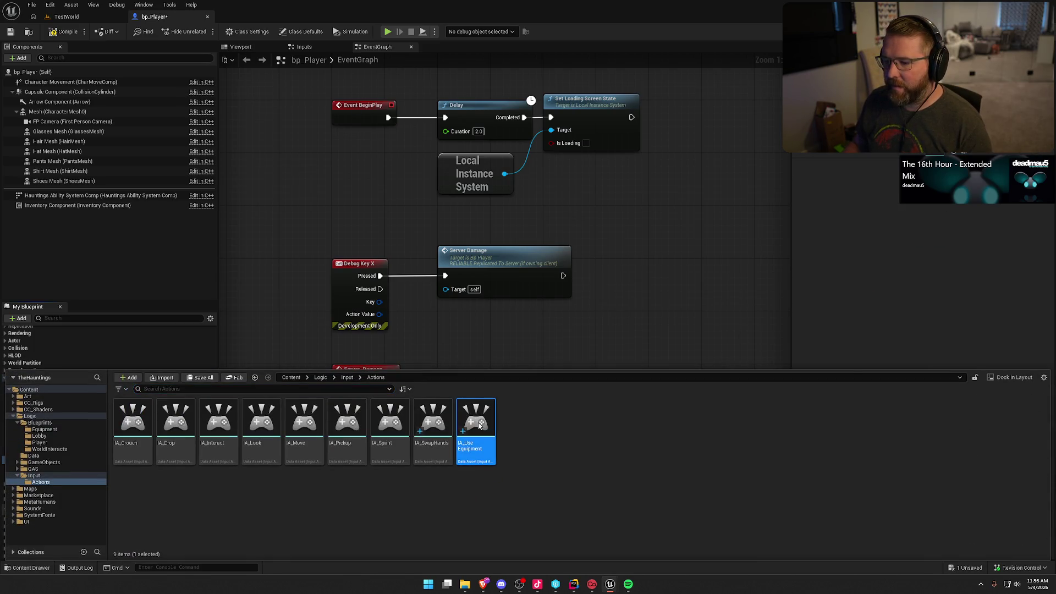
key("ctrl+space")
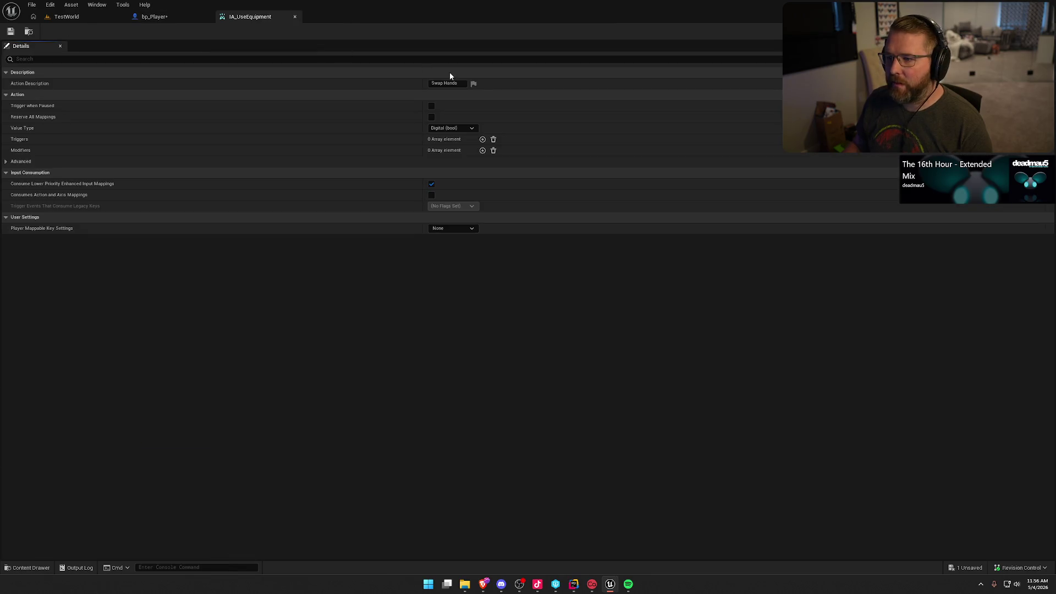
Set IA_UseEquipment's description to 'Use Equipment', save and close it, then save bp_Player.
left_click(464, 85)
type("Use Equipment")
key("Return")
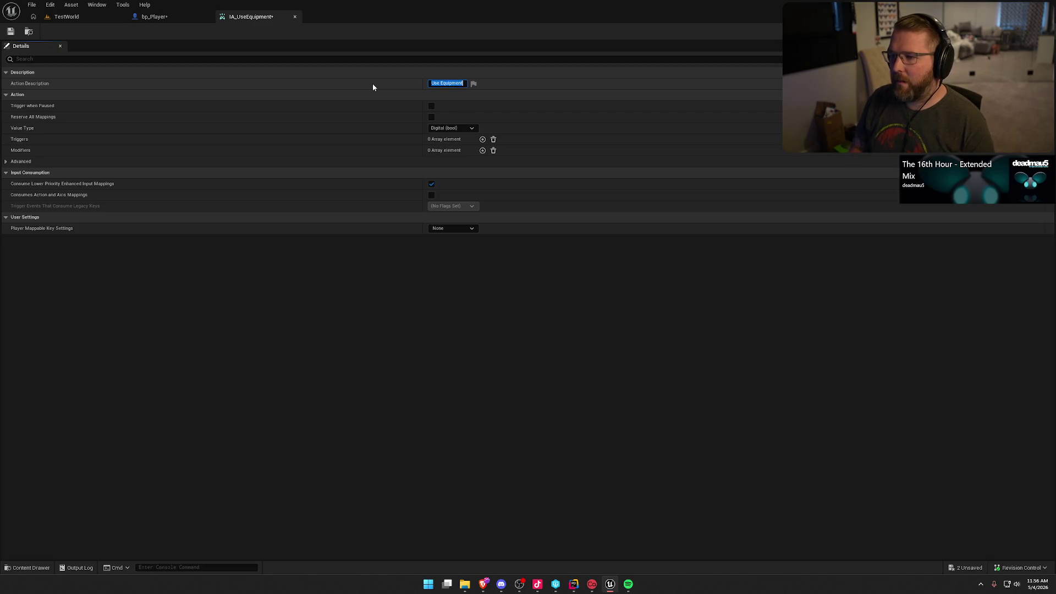
key("ctrl+s")
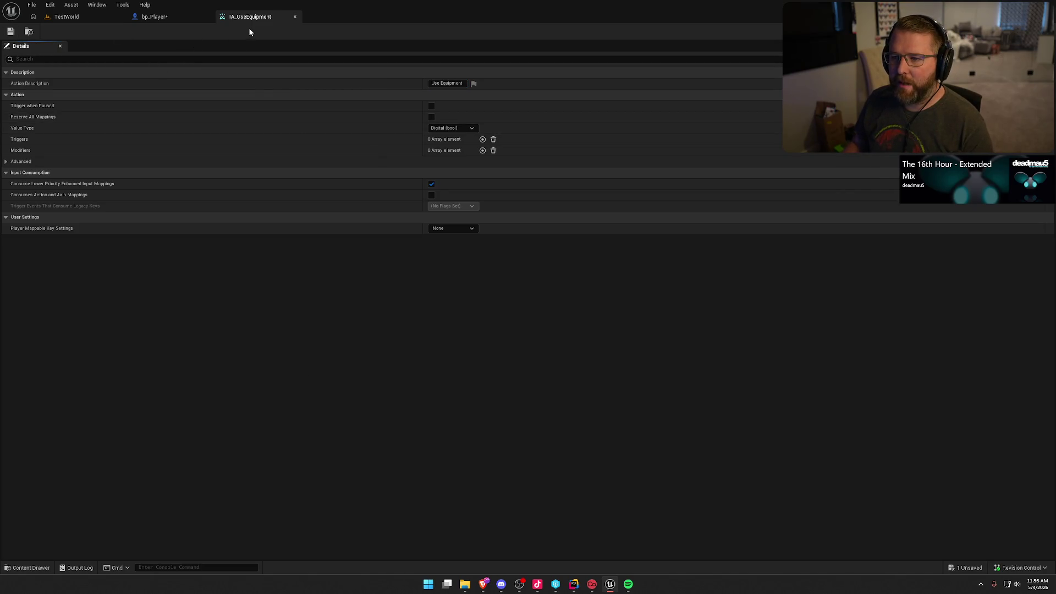
middle_click(242, 18)
key("ctrl+s")
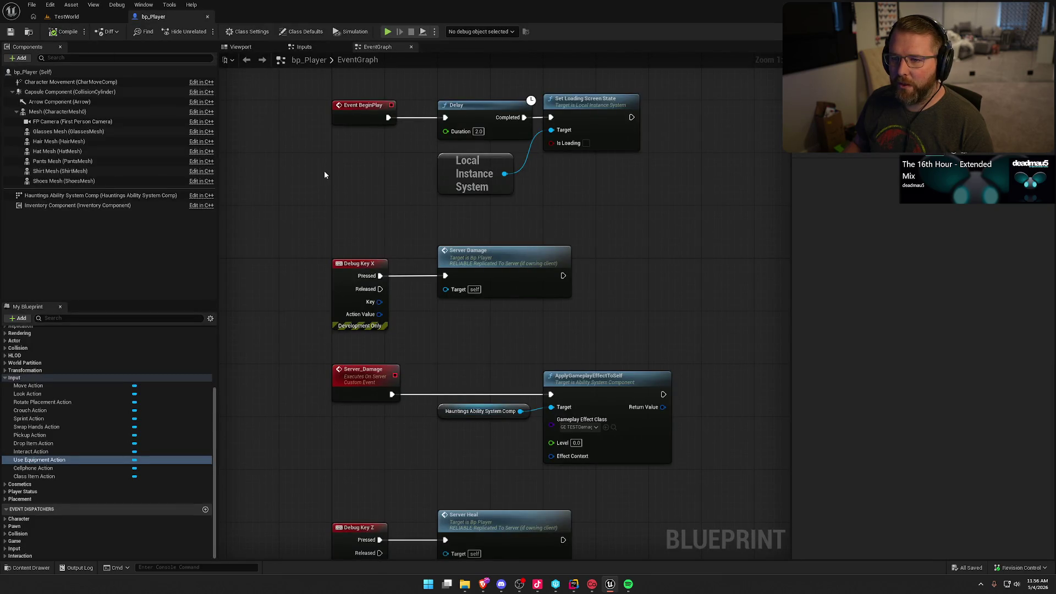
Bring up the Logic/Input/Actions folder, now listing nine input actions ending with IA_UseEquipment.
key("ctrl+space")
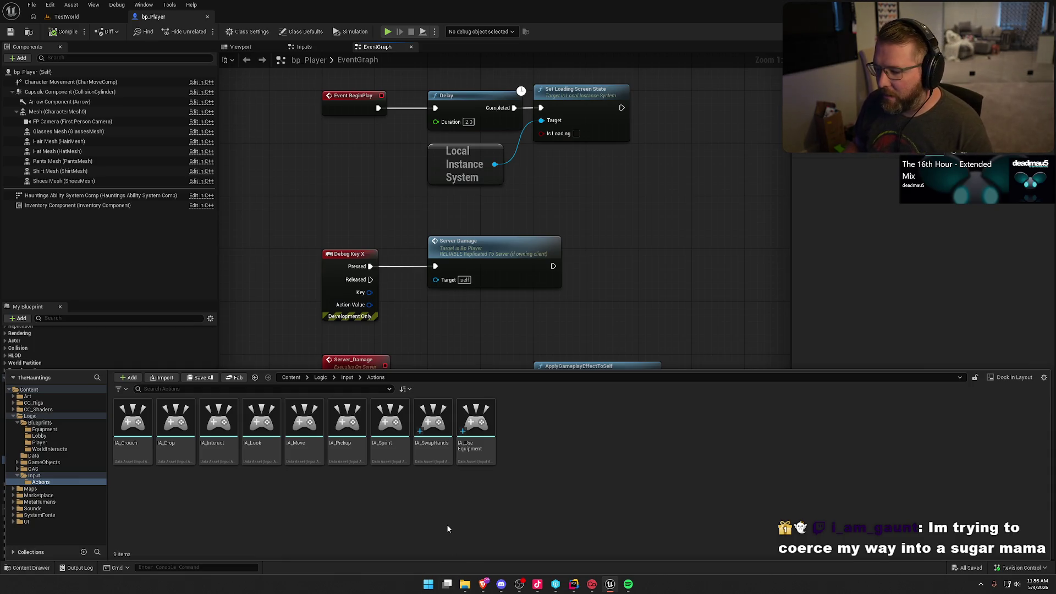
key("ctrl+space")
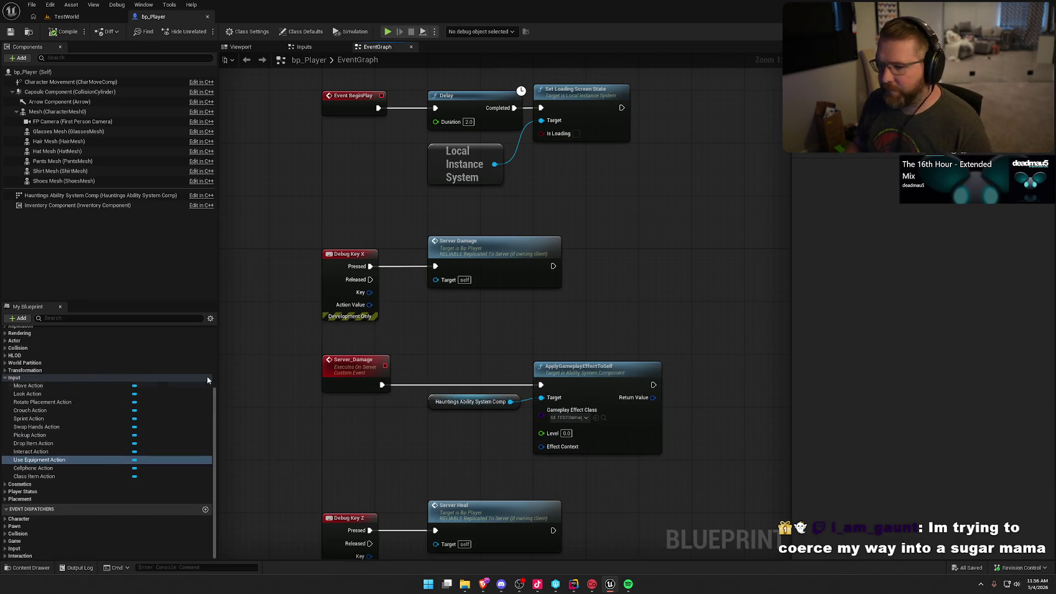
key("ctrl+space")
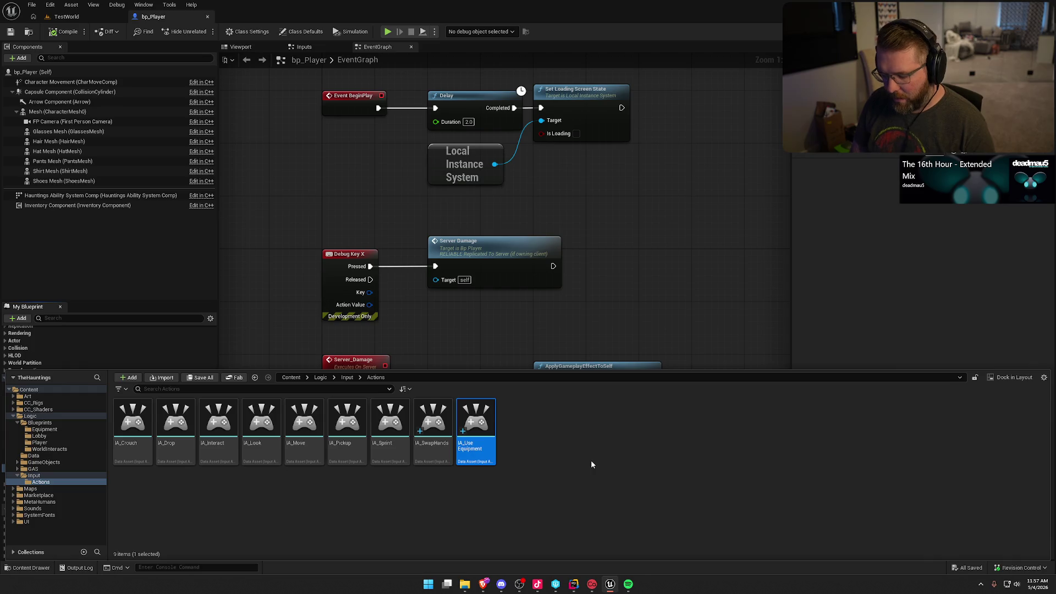
Duplicate IA_UseEquipment as IA_ToggleCellphone, correcting the name typo, and return to the graph.
key("ctrl+d")
type("IA_")
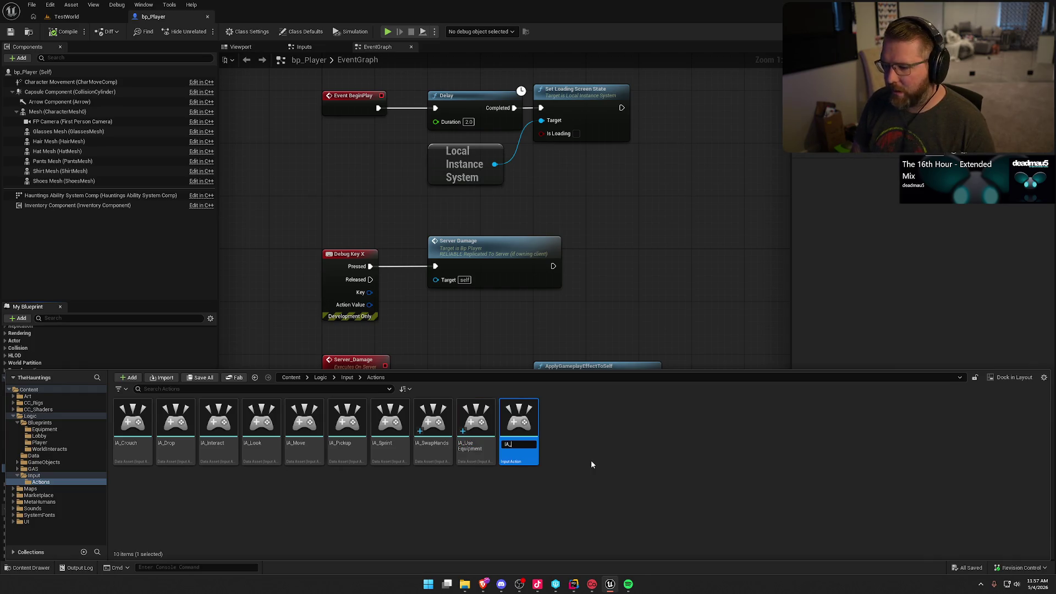
type("To")
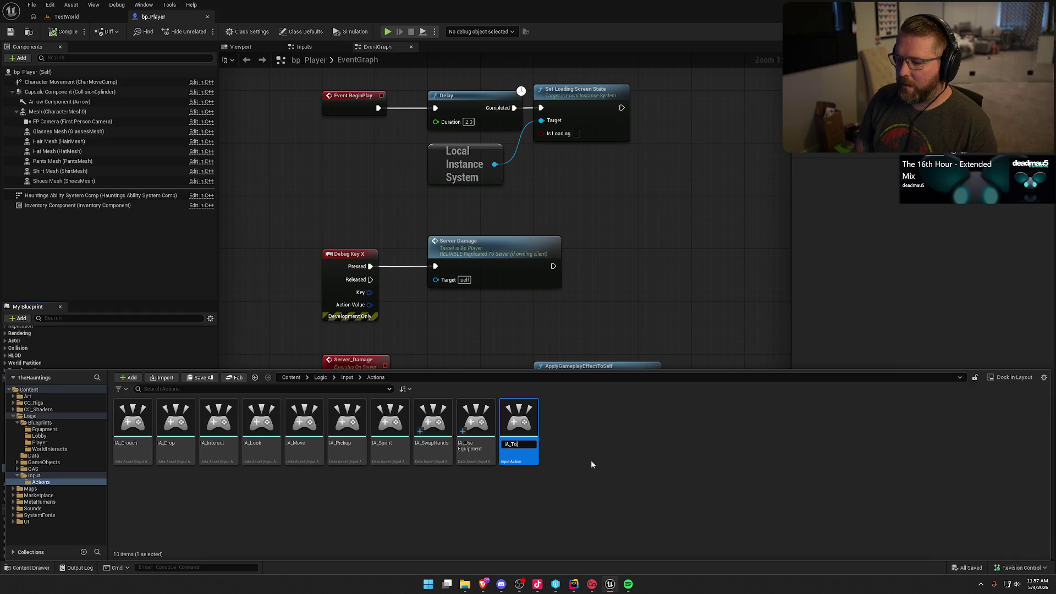
type("ggleCellphoen")
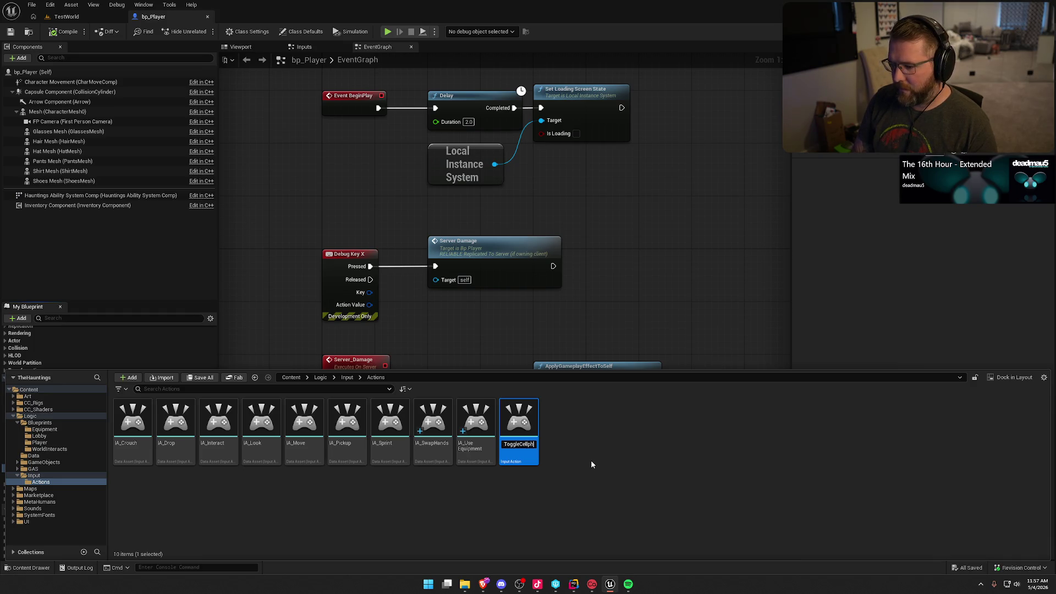
key("BackSpace")
key("BackSpace")
type("ne")
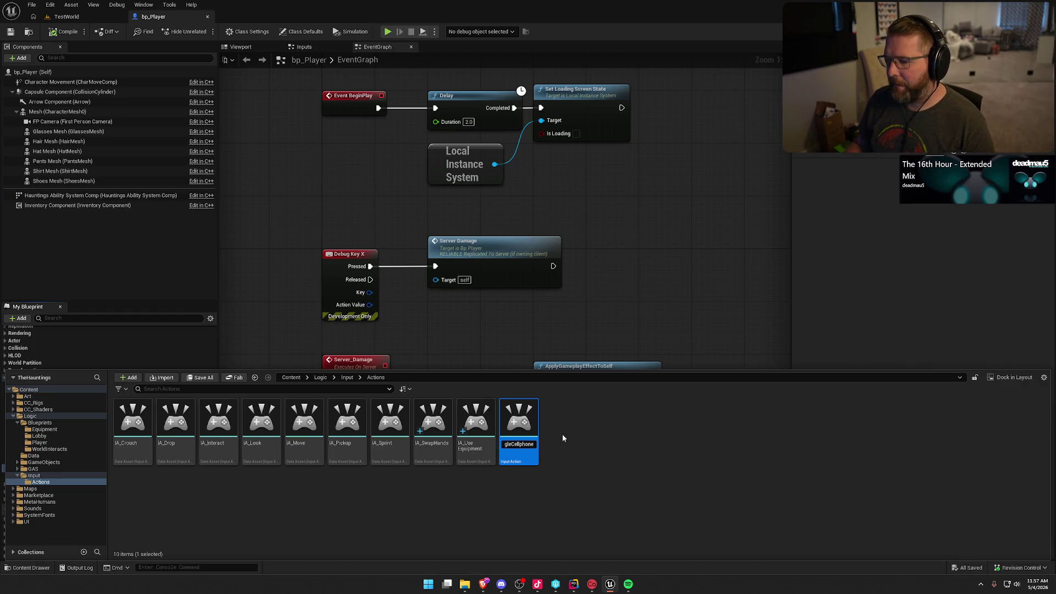
key("Return")
left_click(719, 301)
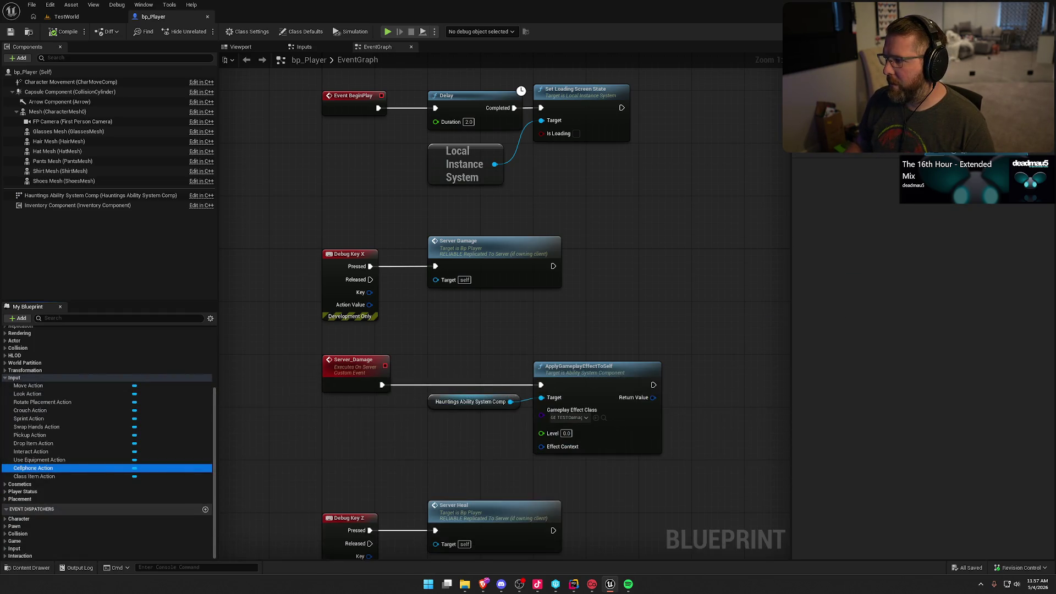
Duplicate IA_ToggleCellphone and rename the copy IA_ToggleClassItem.
key("ctrl+space")
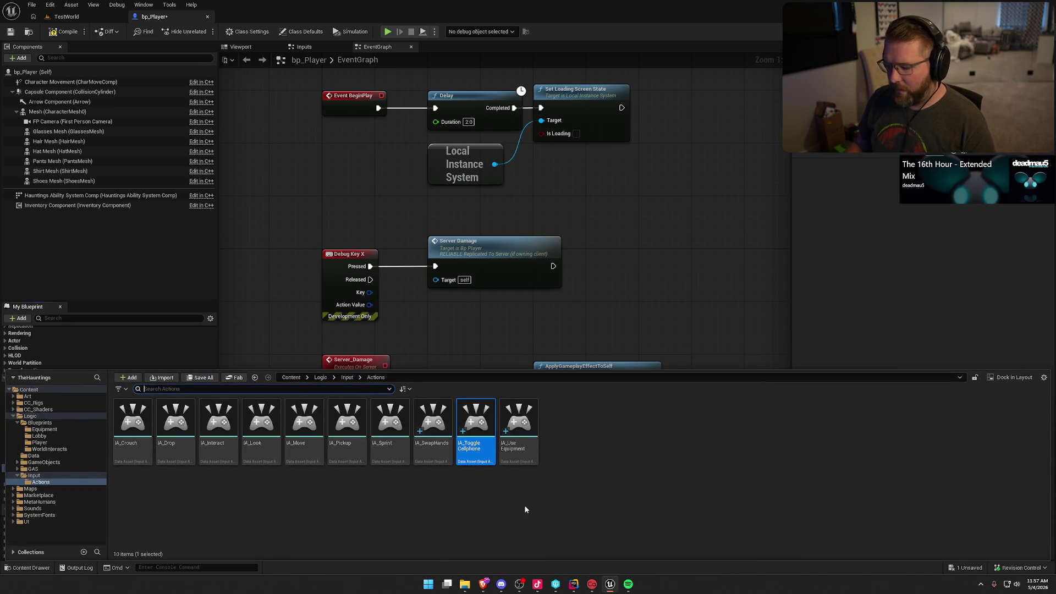
key("ctrl+d")
key("BackSpace")
key("BackSpace")
key("BackSpace")
key("BackSpace")
type("al")
key("BackSpace")
key("BackSpace")
type("lassItem")
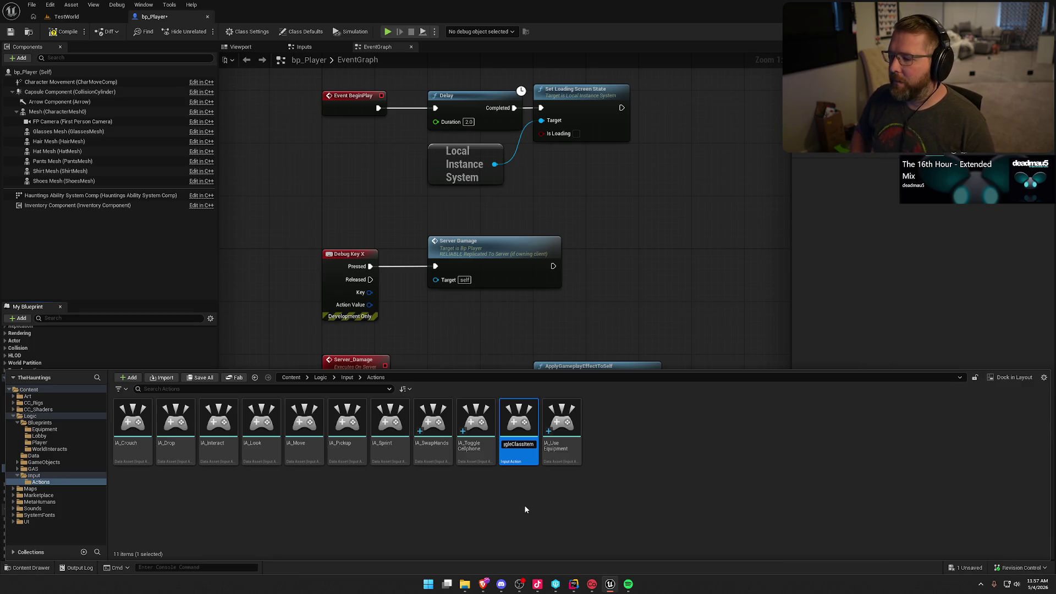
key("Return")
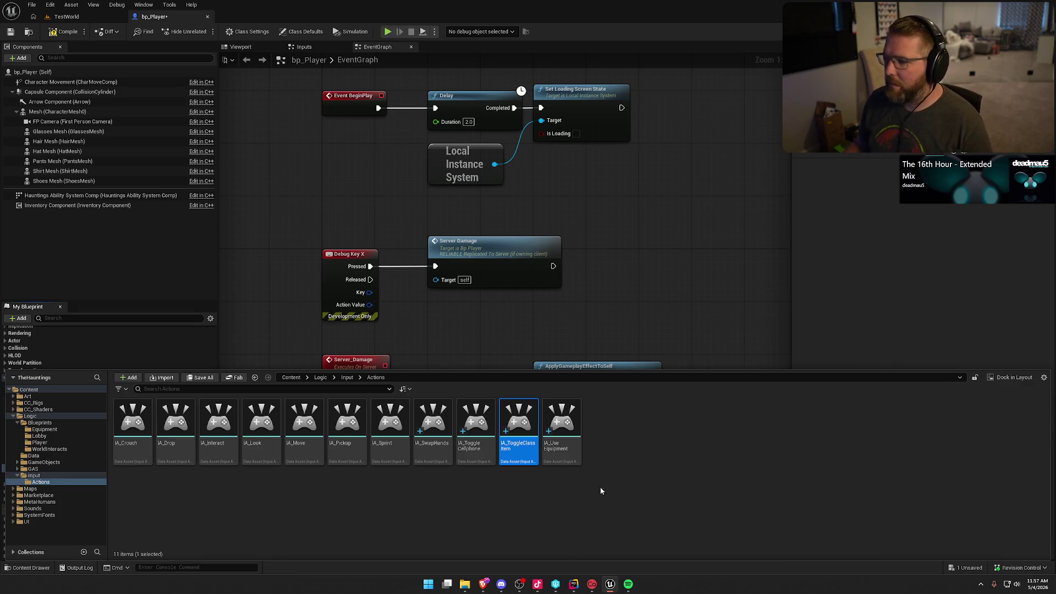
Save the bp_Player blueprint and select its Rotate Placement Action variable.
left_click(596, 296)
left_click(27, 568)
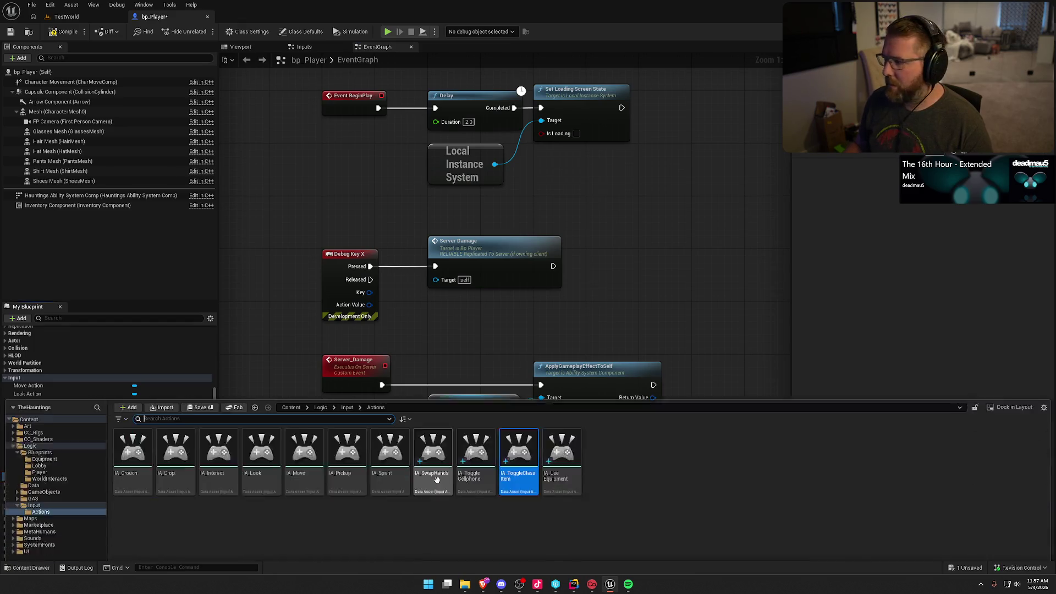
left_click(665, 270)
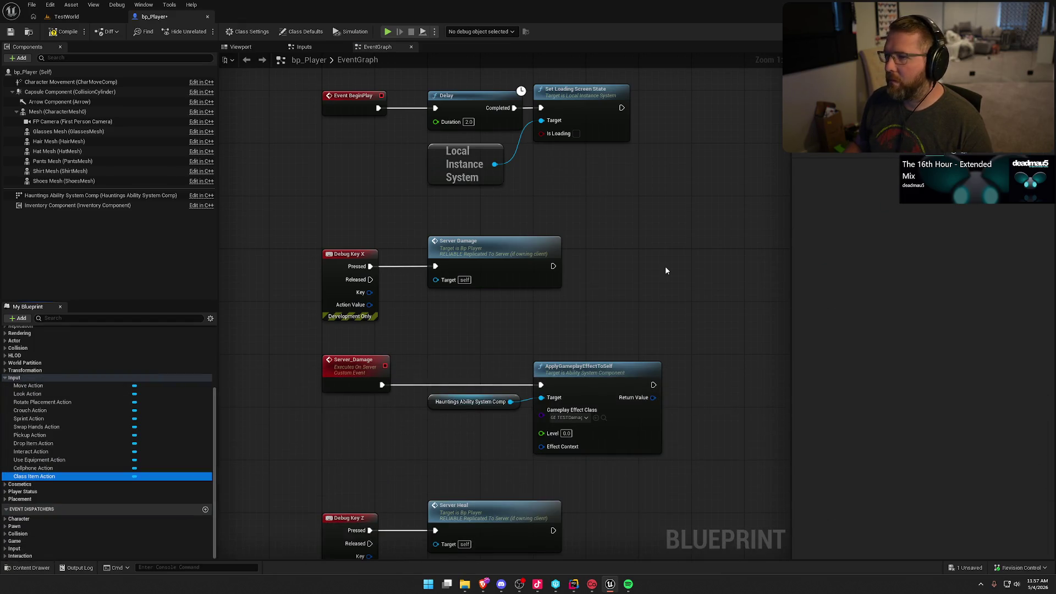
key("ctrl+s")
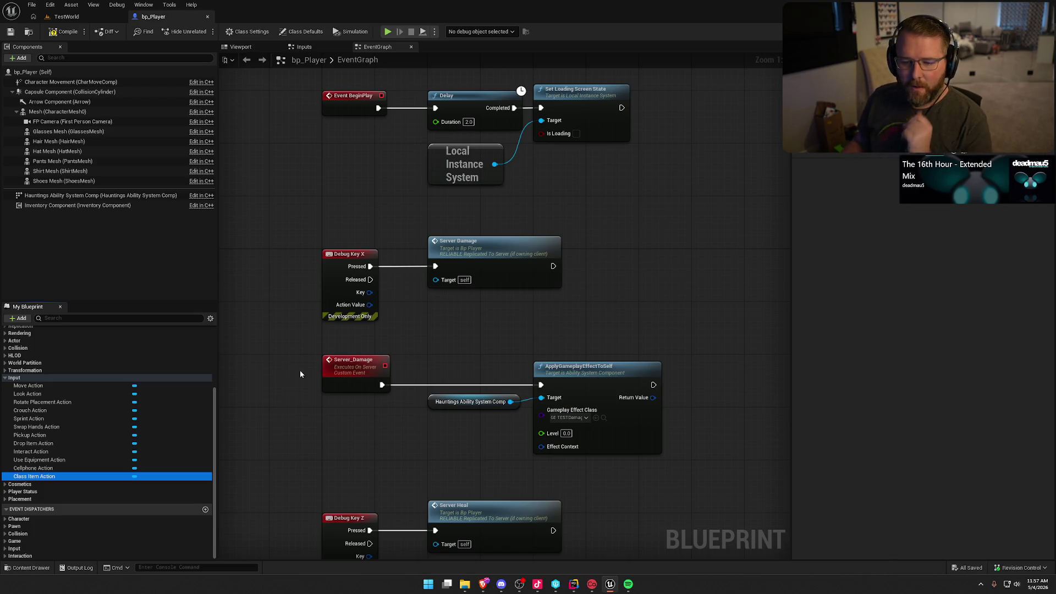
left_click(174, 403)
key("ctrl+space")
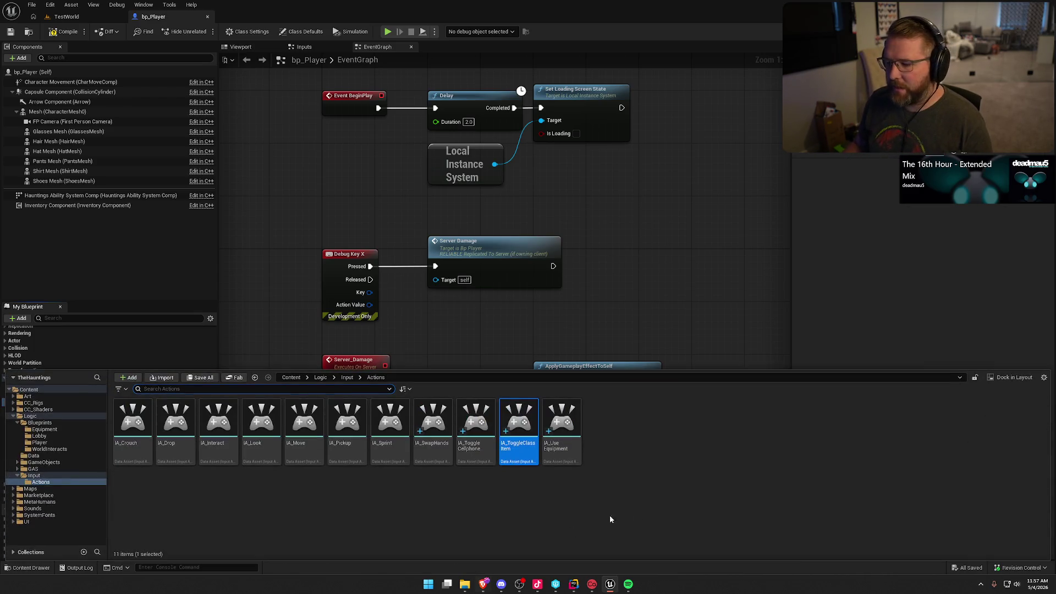
In Rider, open InGameCharacter.cpp from the Player/InGame source folder.
left_click(573, 583)
left_click(64, 200)
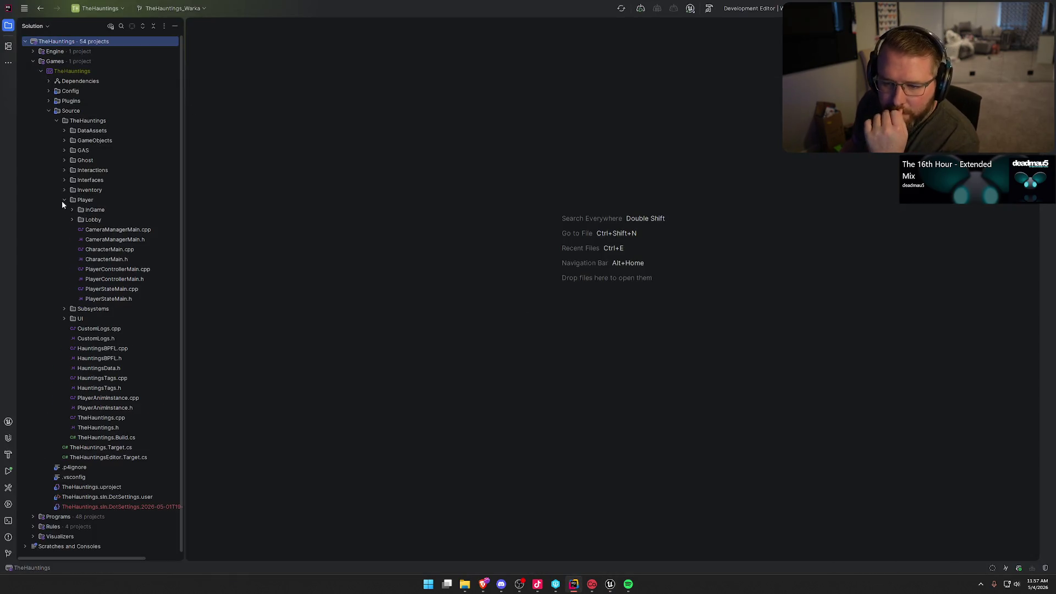
left_click(73, 210)
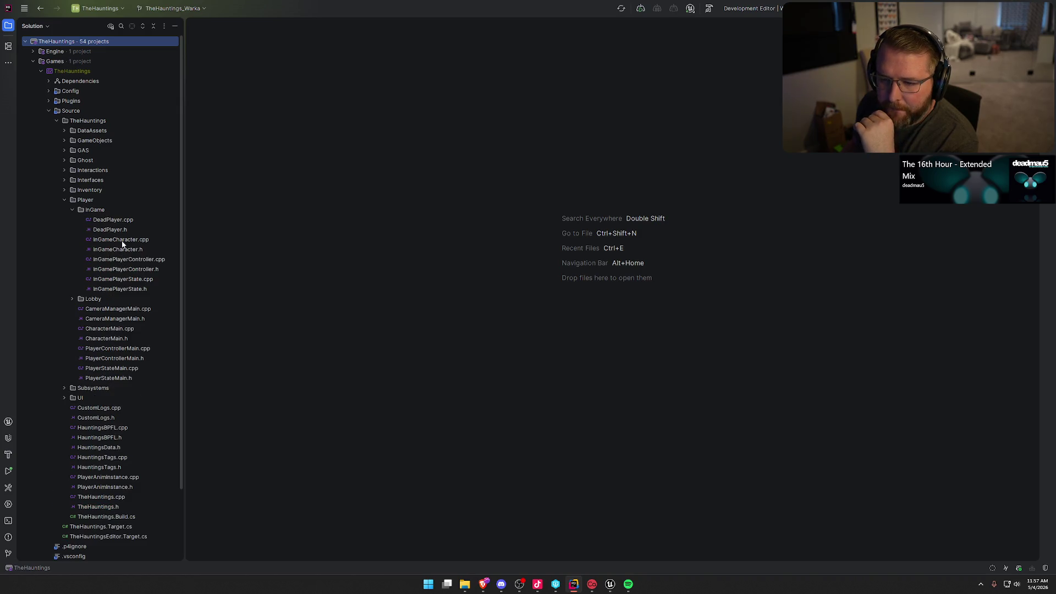
double_click(121, 241)
Review the RotatePlacementAction binding at line 81 of SetupPlayerInputComponent, then return to bp_Player.
scroll(594, 241, "up", 15)
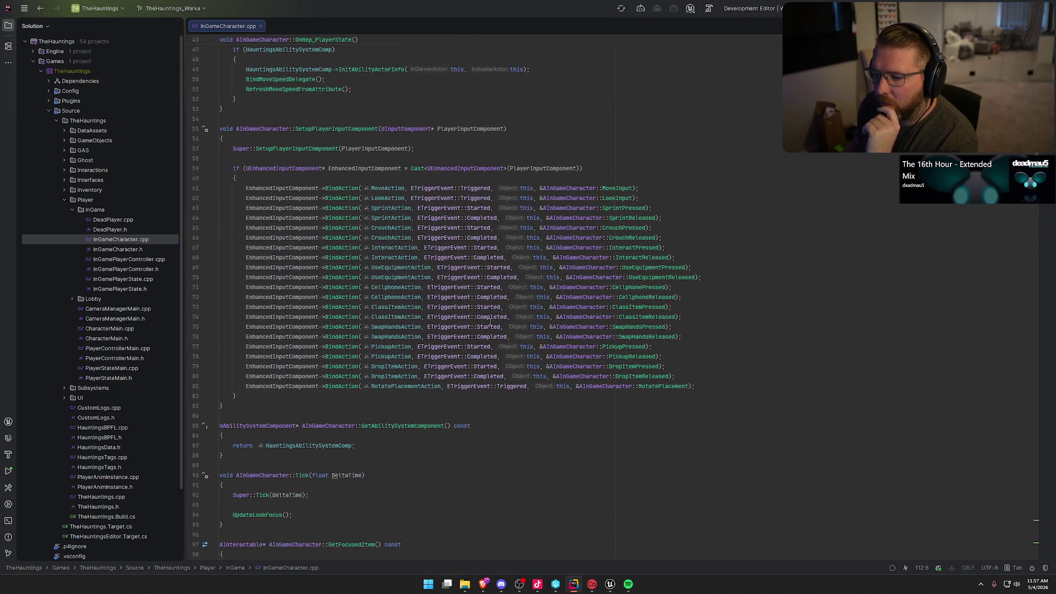
left_click(390, 387)
left_click(713, 387)
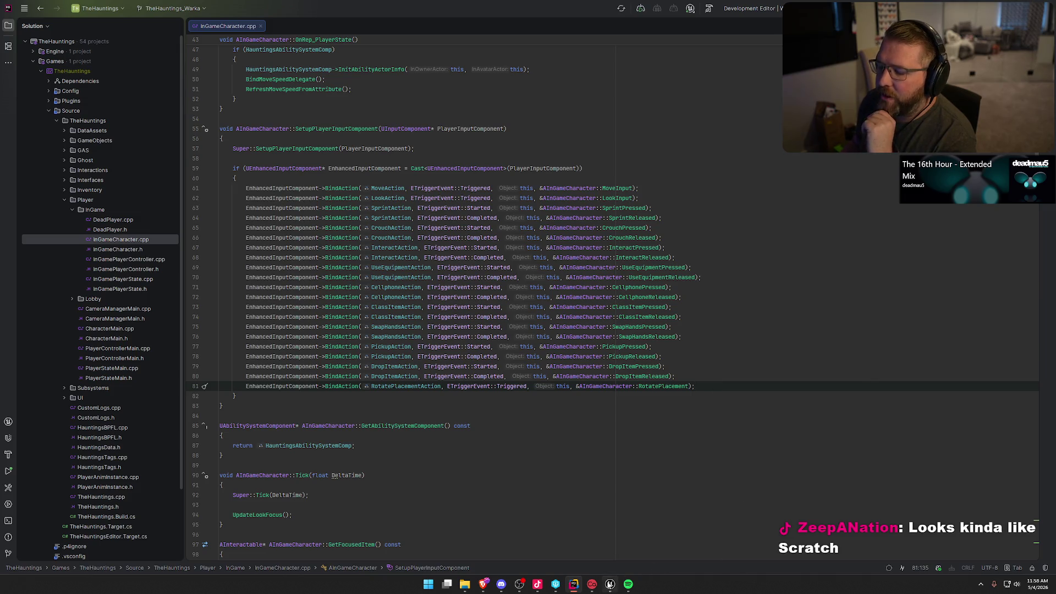
left_click(610, 584)
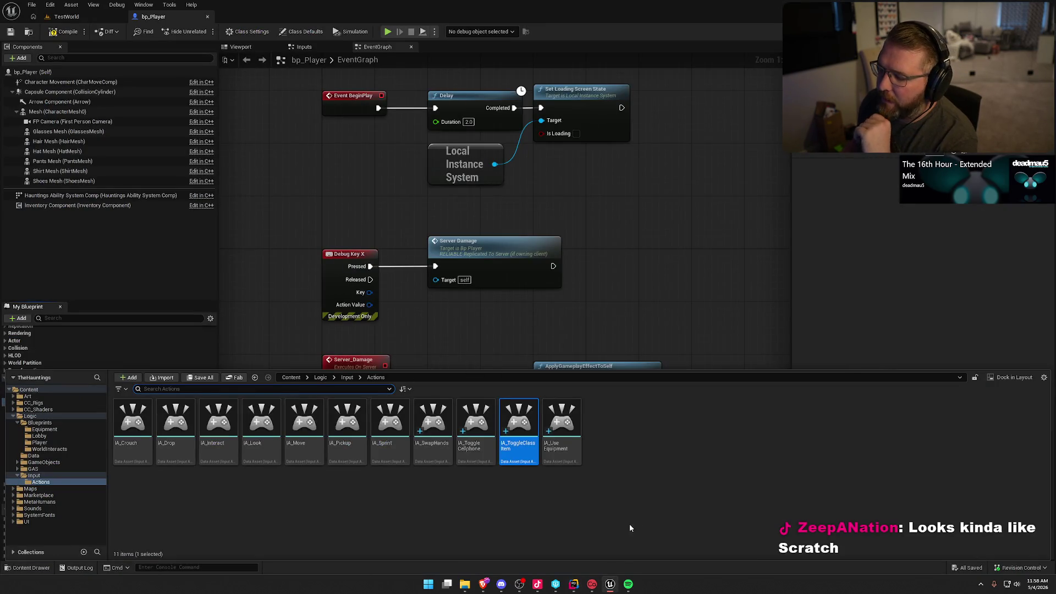
Switch back to InGameCharacter.cpp in Rider to view the SwapHands through RotatePlacement bindings.
left_click(574, 584)
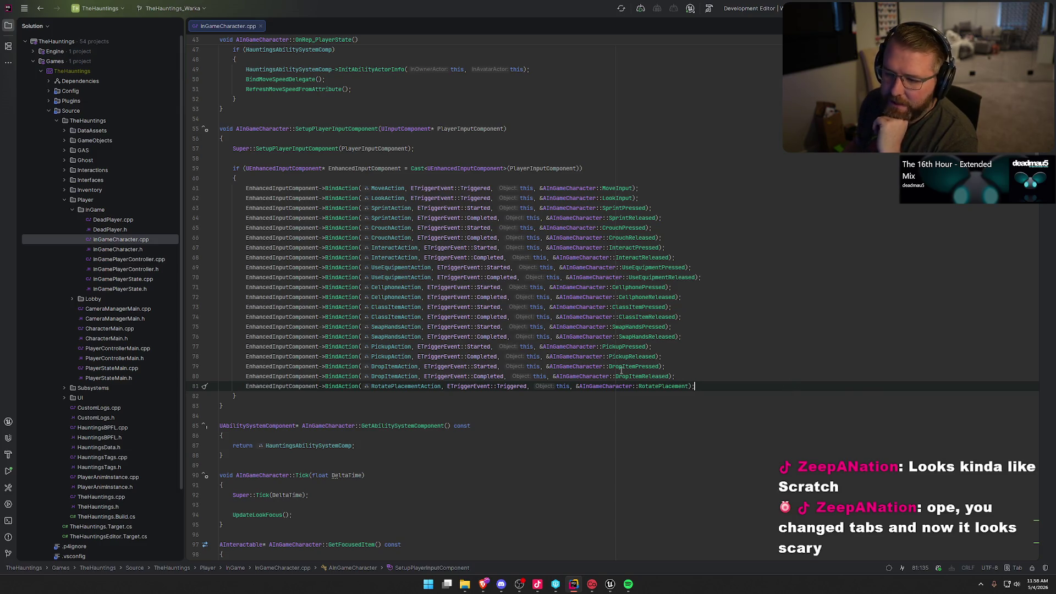
Leave Rider through the taskbar to return to the bp_Player blueprint.
left_click(609, 584)
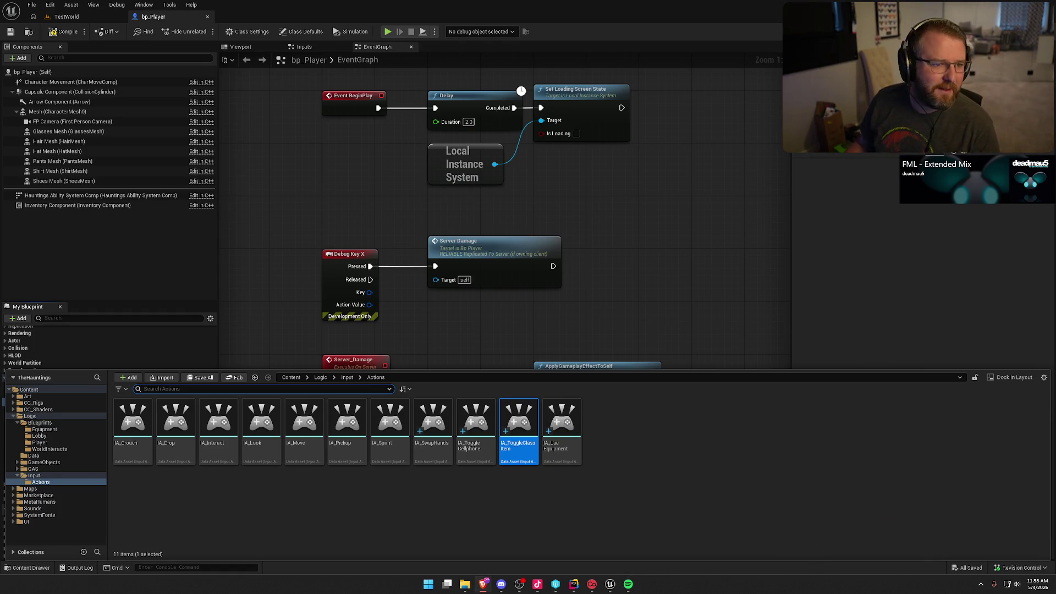
Play the 'HARVEY FACE SCARY FACE | BADMAN' YouTube video fullscreen.
key("f")
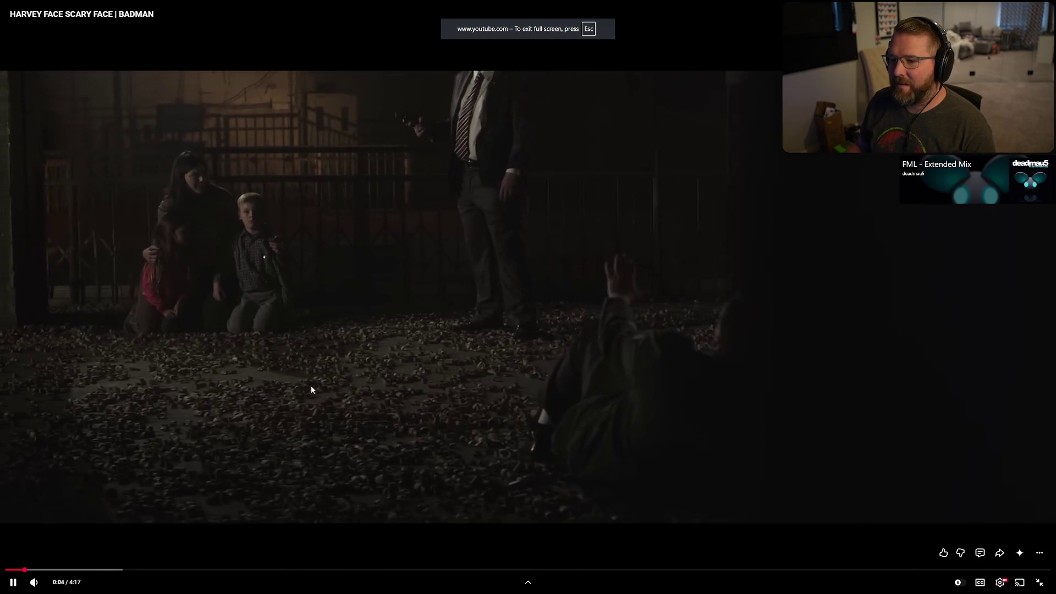
Pause and resume the BADMAN video, then lower its volume slightly.
left_click(281, 368)
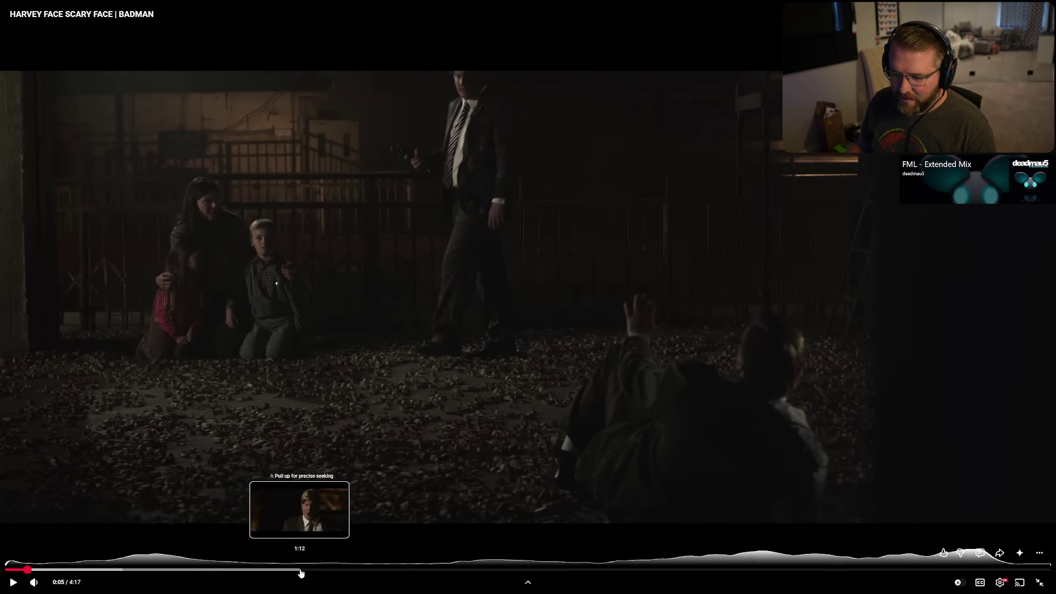
left_click(625, 278)
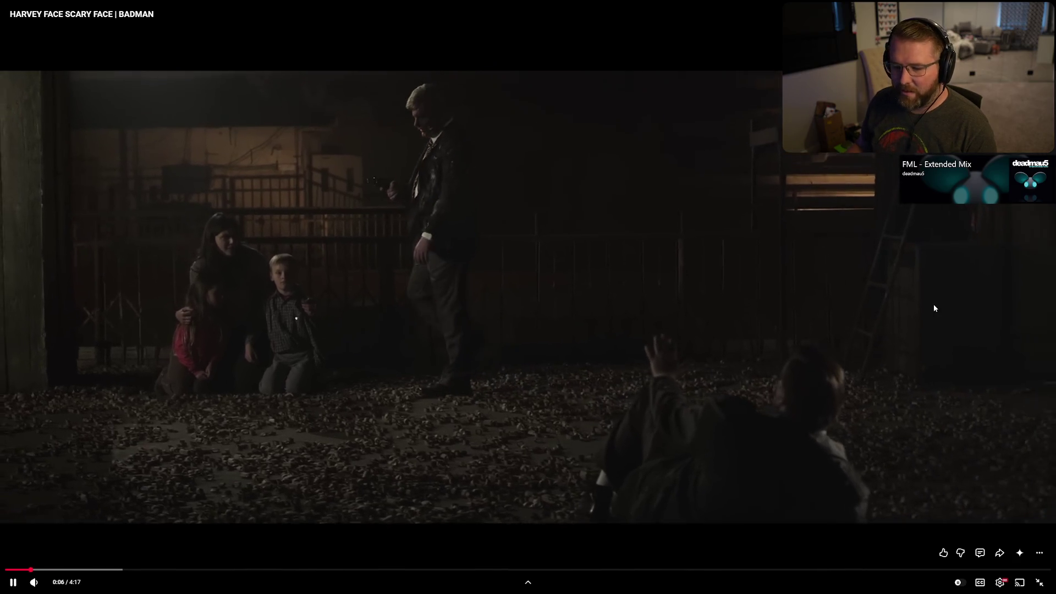
mouse_move(53, 584)
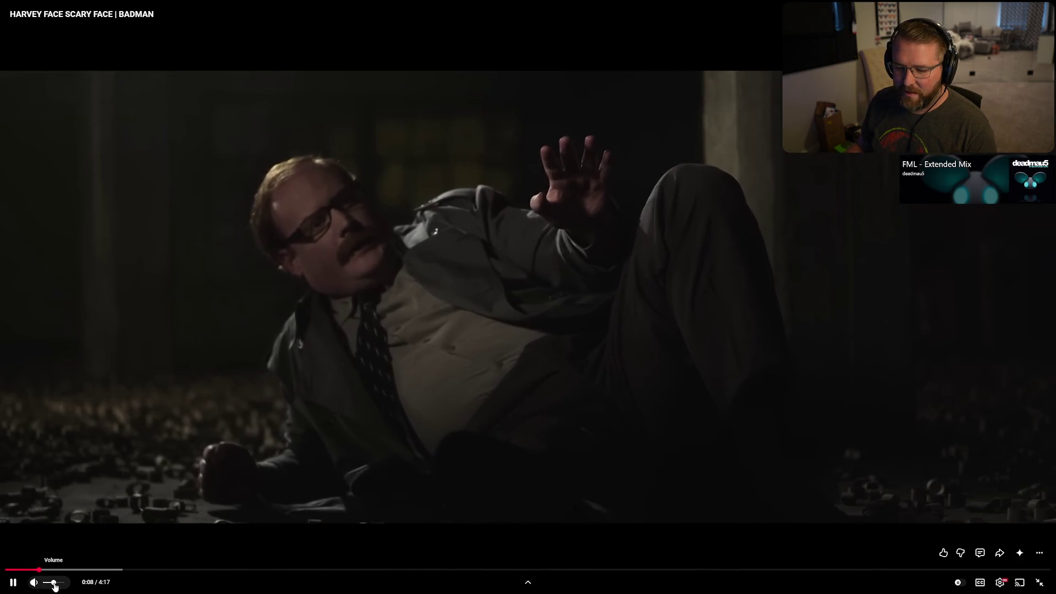
left_click_drag(53, 583, 51, 583)
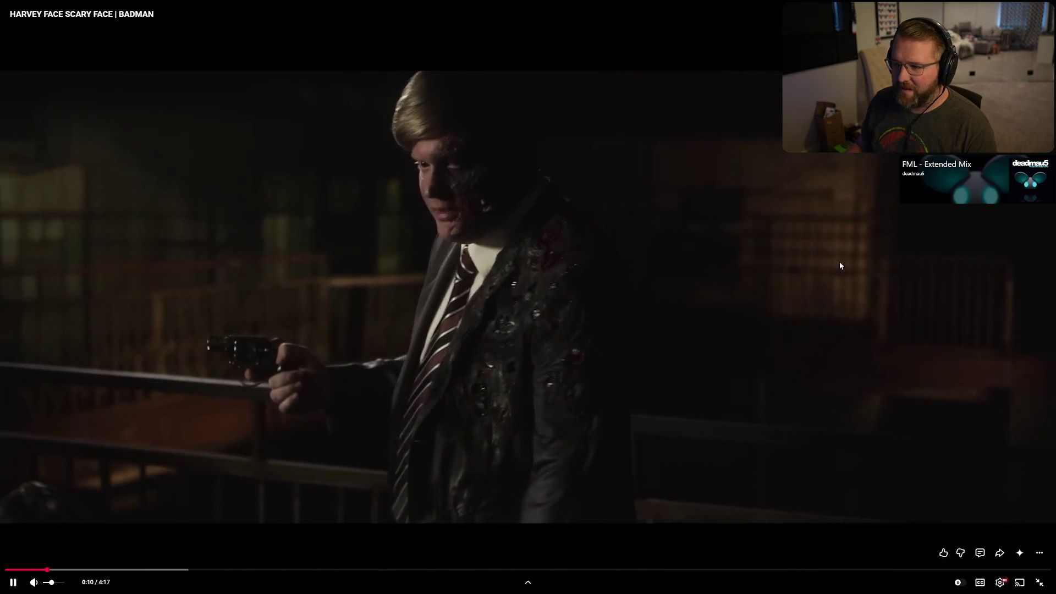
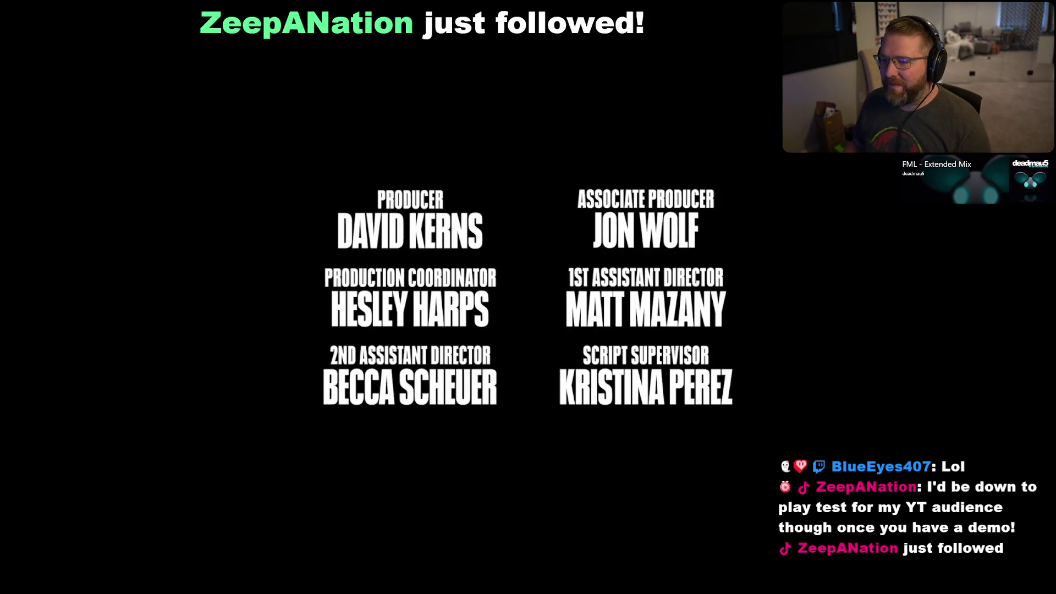
Exit the full-screen video, close Unreal's Content Drawer, and bring up InGameCharacter.cpp in Rider.
key("Escape")
key("alt+Tab")
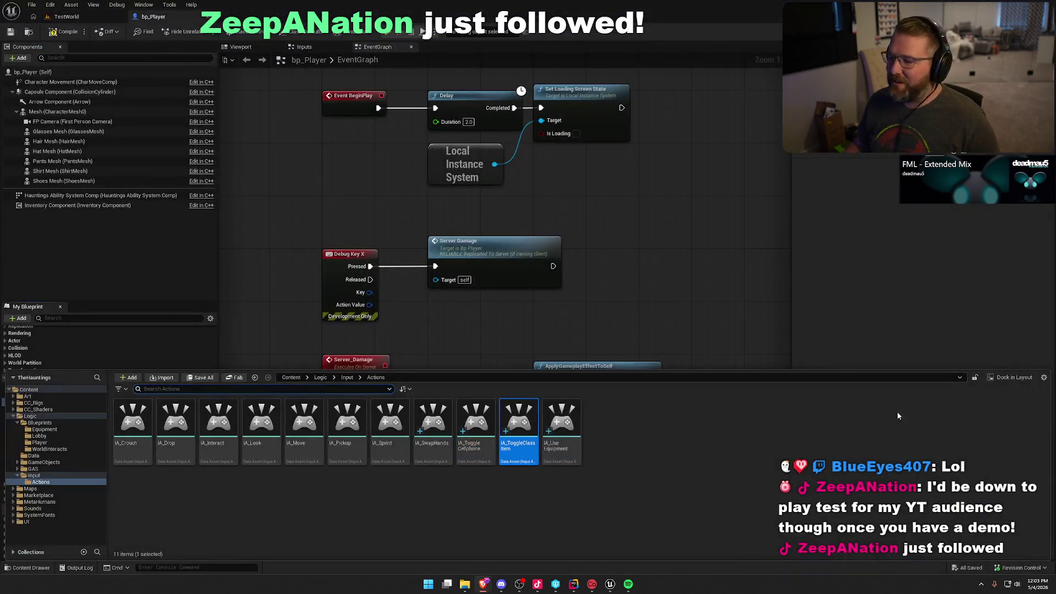
left_click(676, 265)
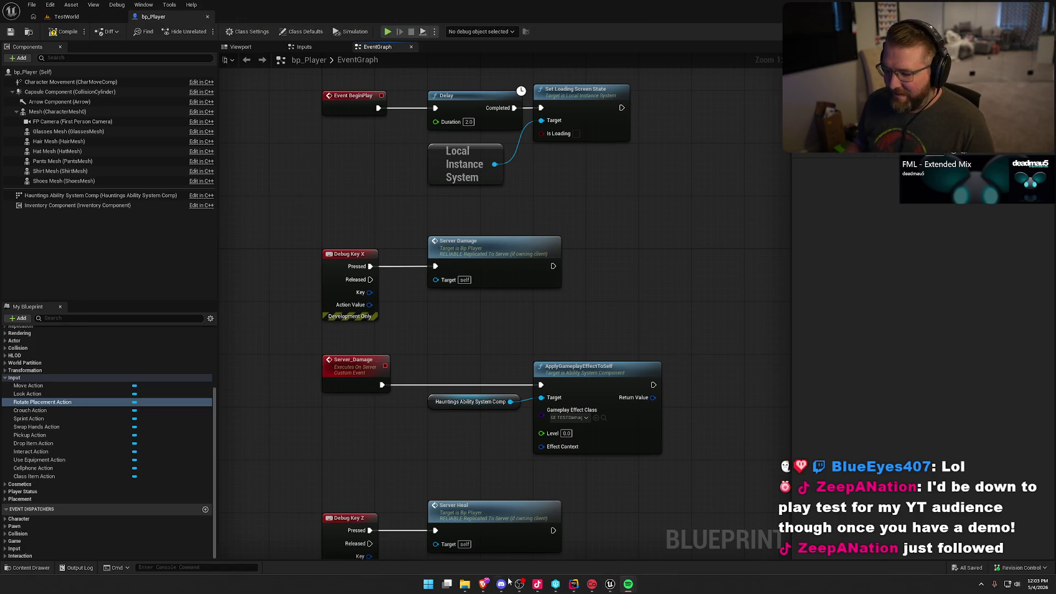
left_click(573, 584)
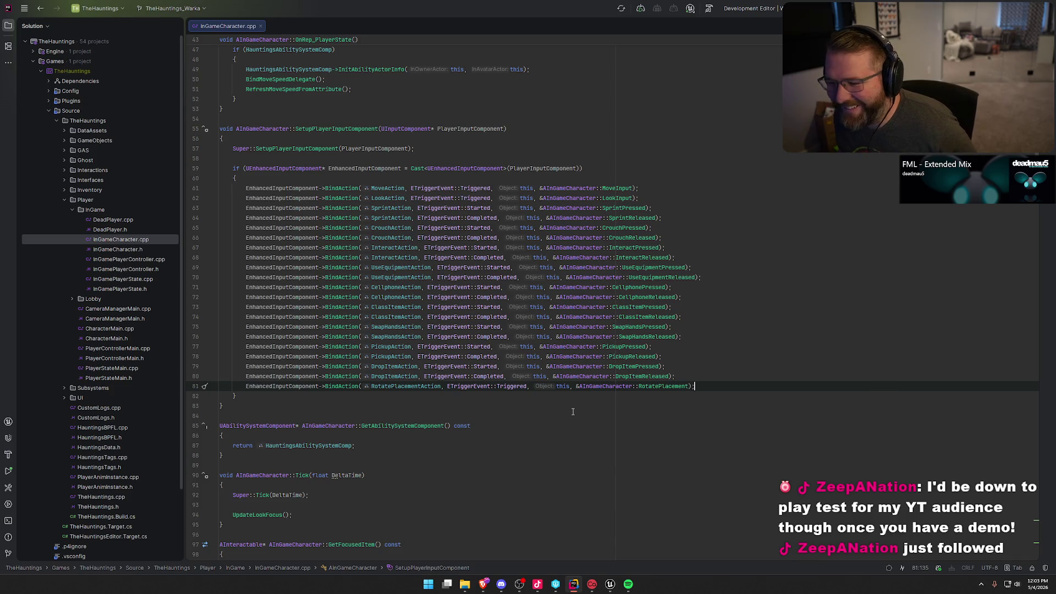
Glance at the bp_Player graph, then jump to RotatePlacement's definition in InGameCharacter.cpp.
key("alt+Tab")
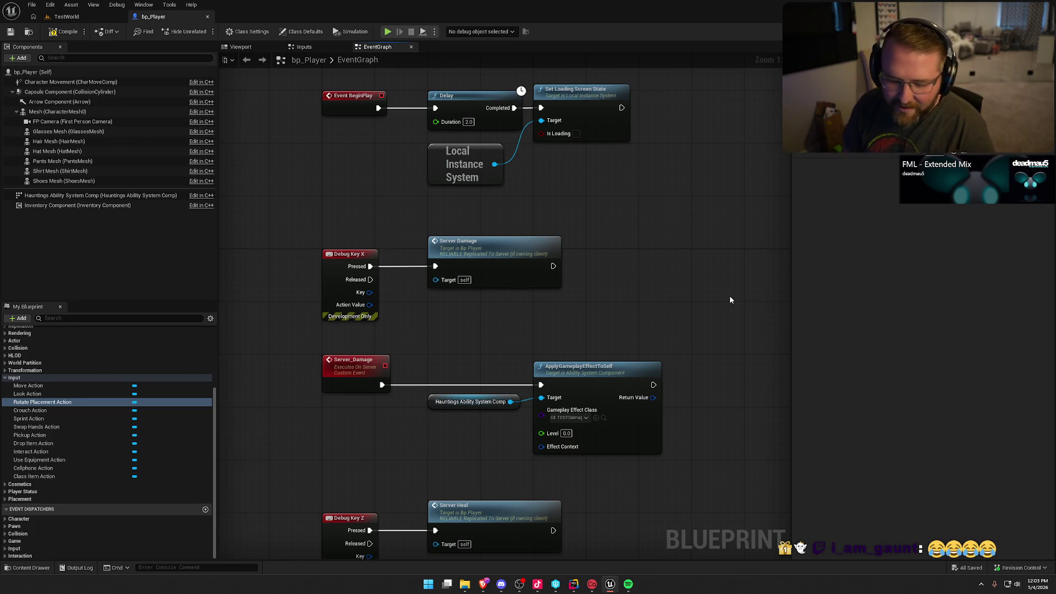
key("alt+Tab")
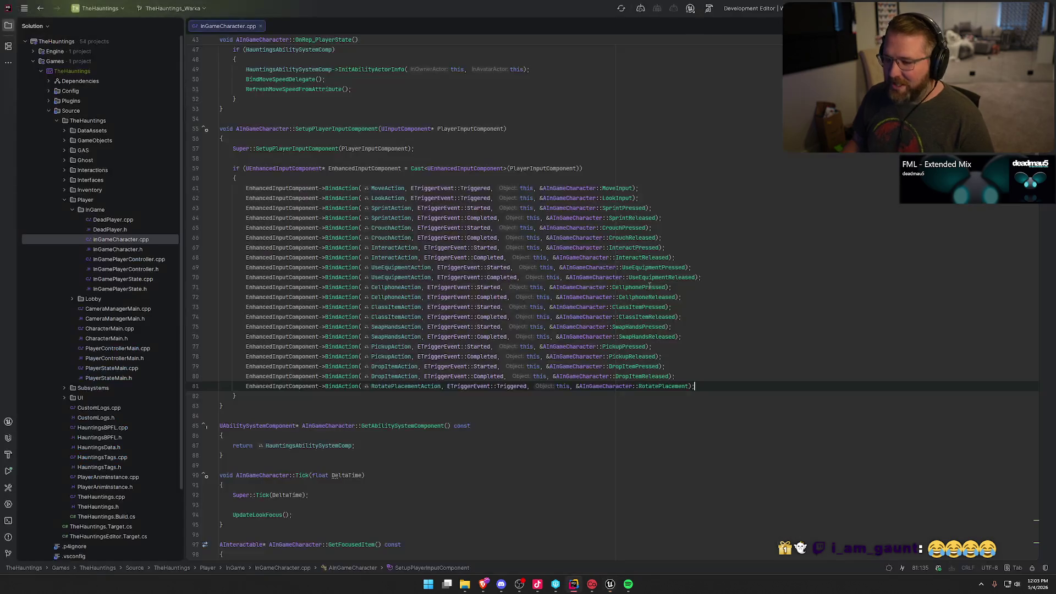
left_click(666, 388, "ctrl")
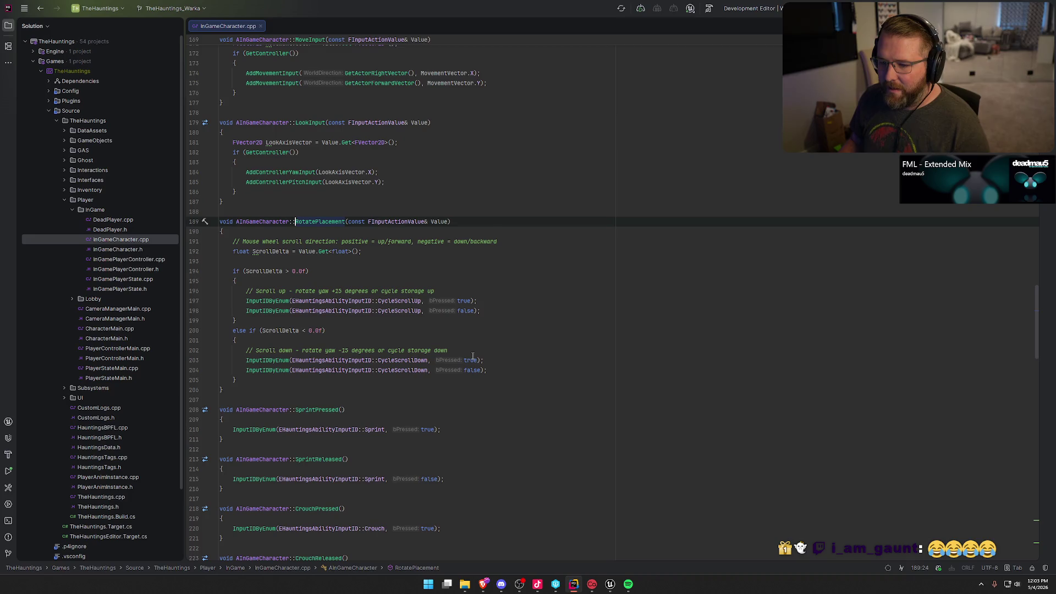
scroll(607, 349, "down", 1)
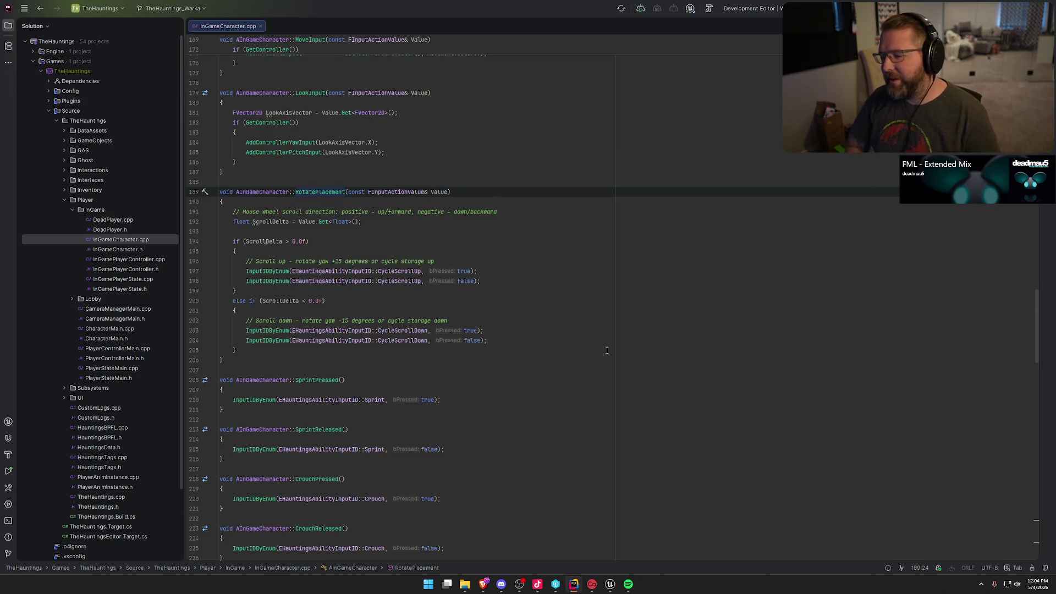
Check the CycleScrollUp input ID and open HauntingsData.h from Rider's Solution tree.
left_click(611, 586)
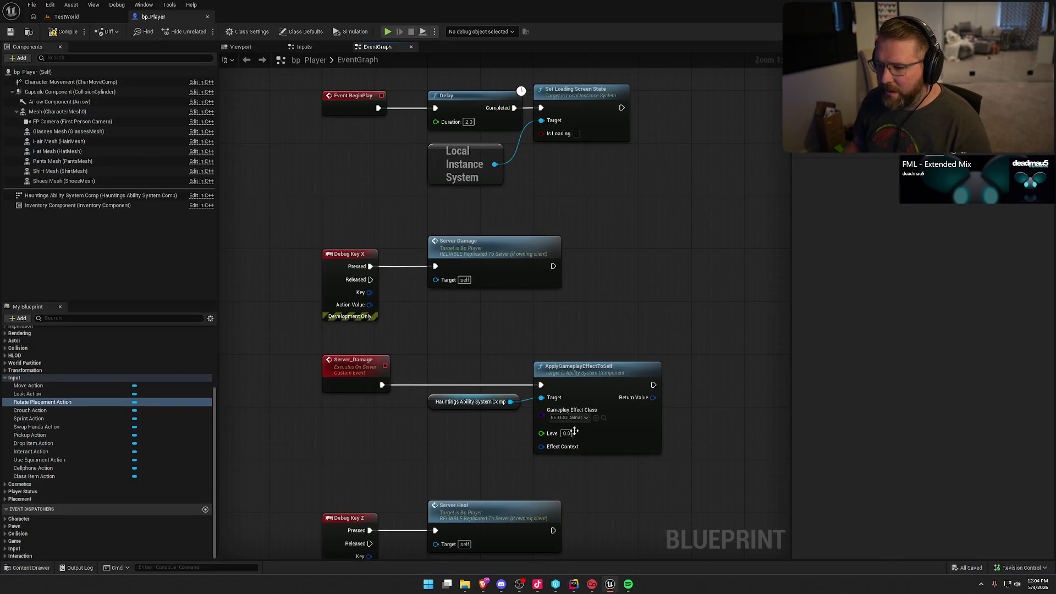
key("alt+Tab")
left_click(396, 271)
key("alt+Tab")
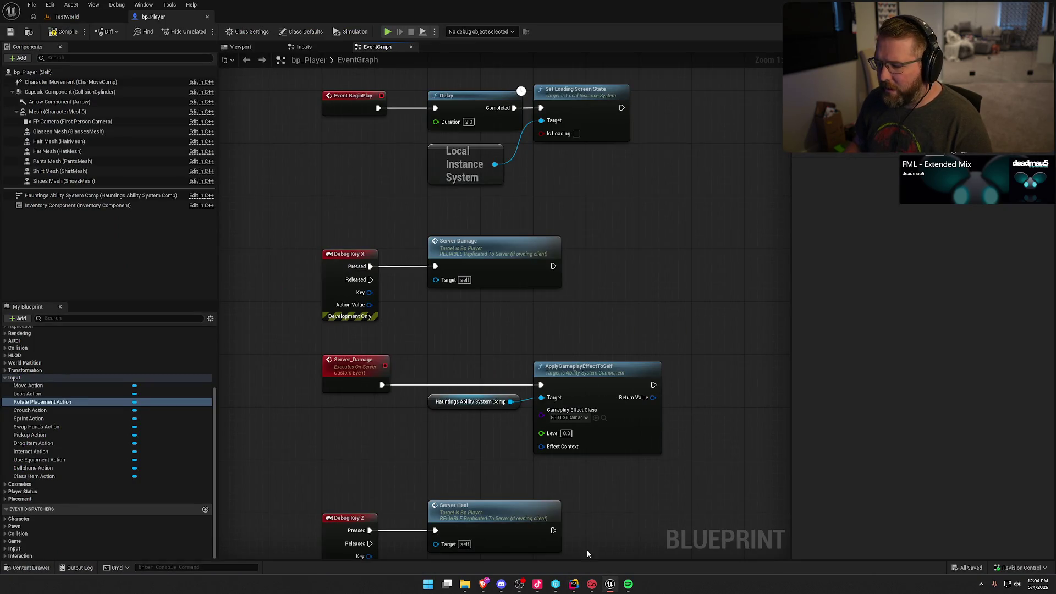
left_click(574, 584)
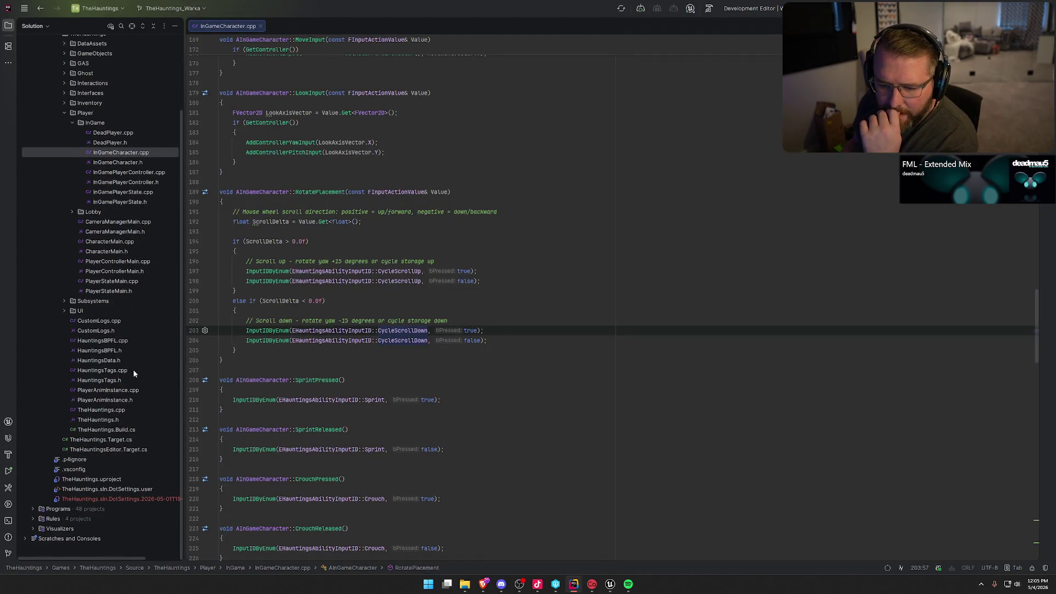
double_click(101, 360)
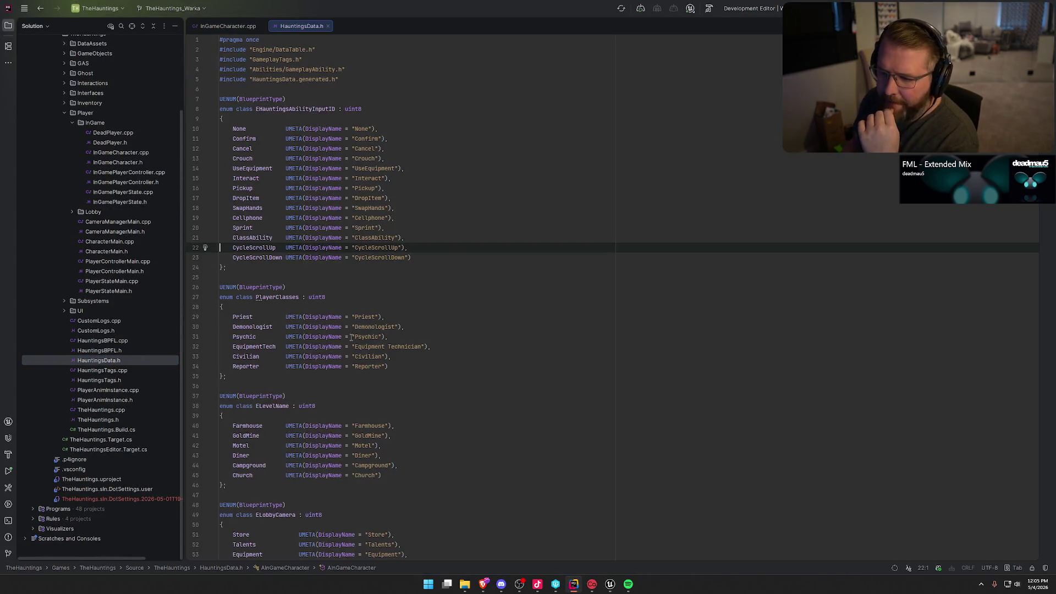
Inspect the Debug Key X node and Rotate Placement Action in bp_Player, then return to Rider.
key("alt+Tab")
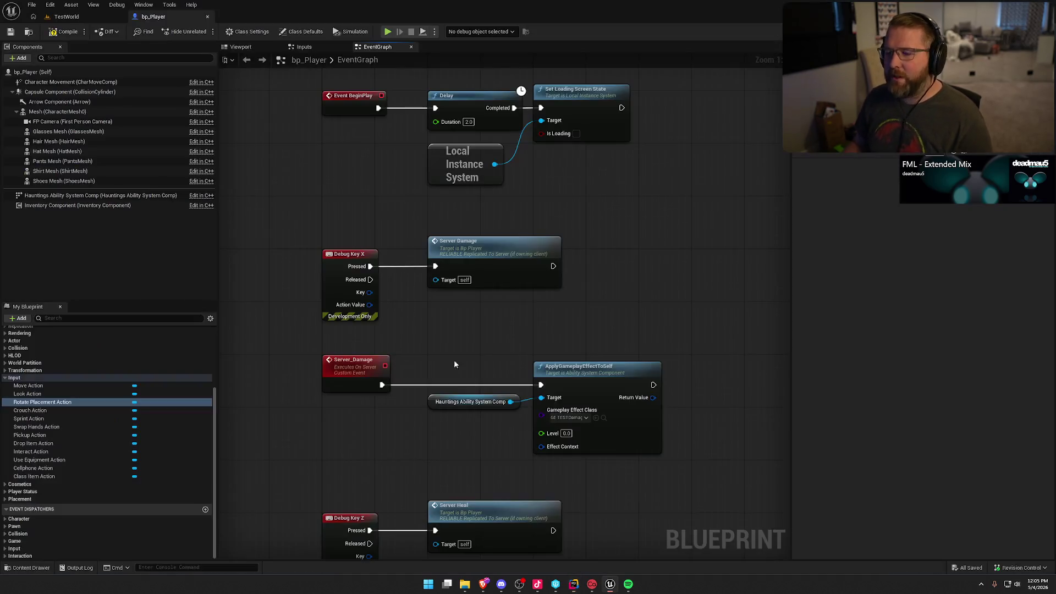
left_click_drag(594, 304, 596, 276)
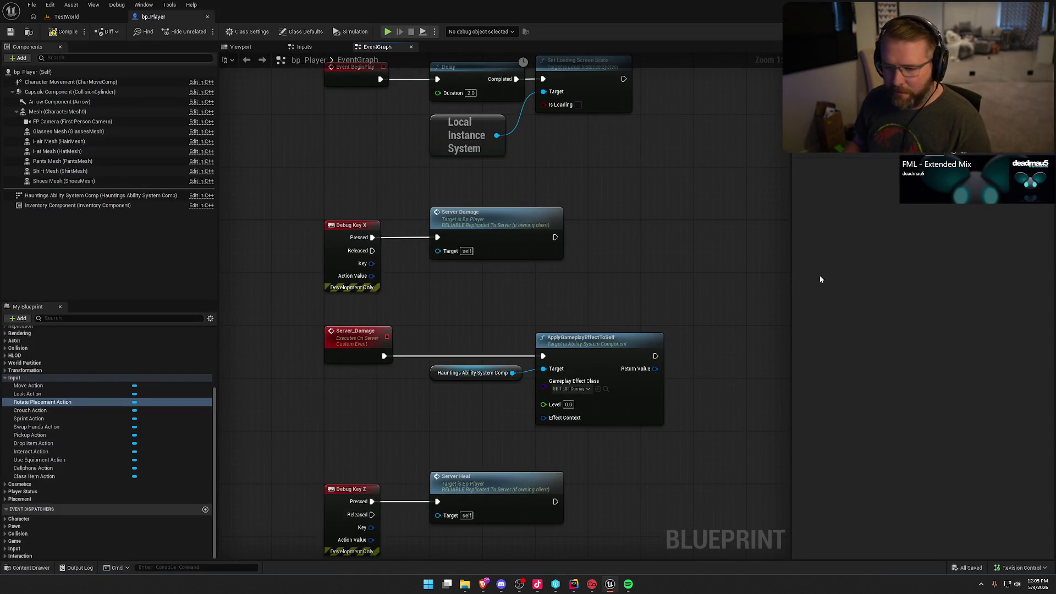
left_click(27, 567)
left_click(330, 275)
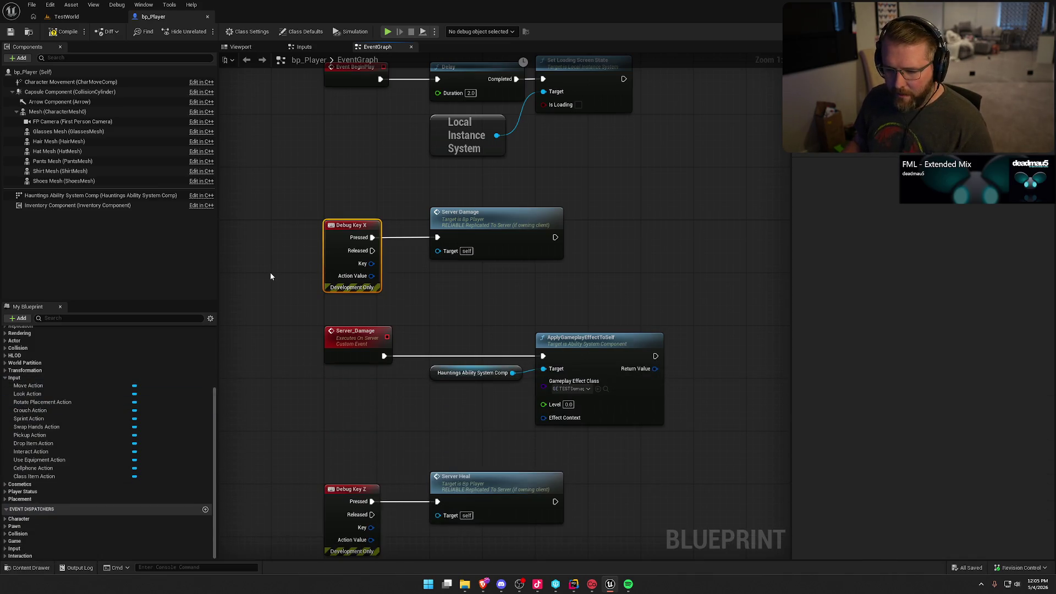
left_click(42, 402)
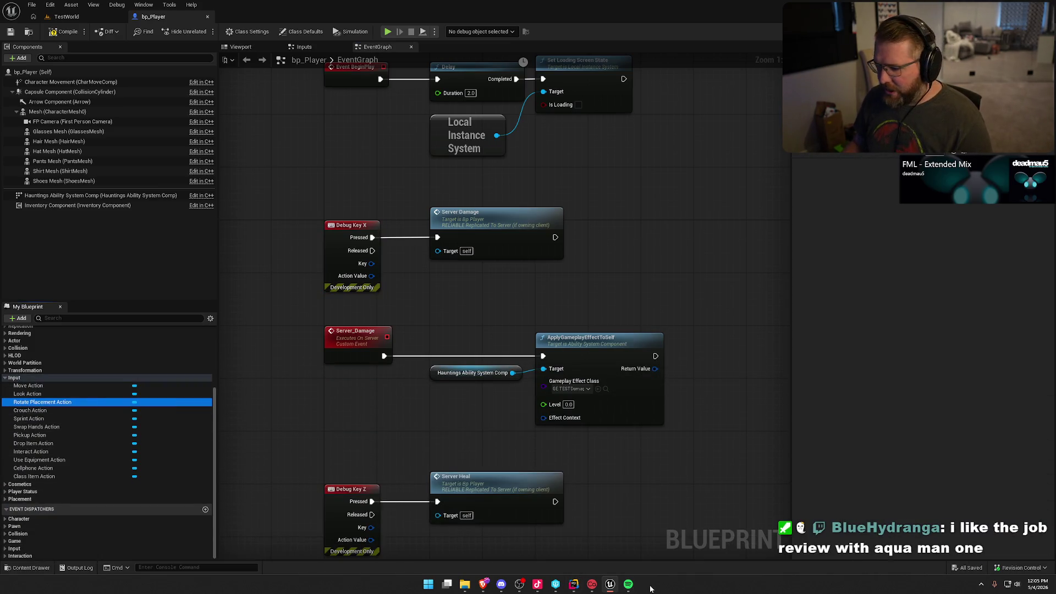
left_click(573, 584)
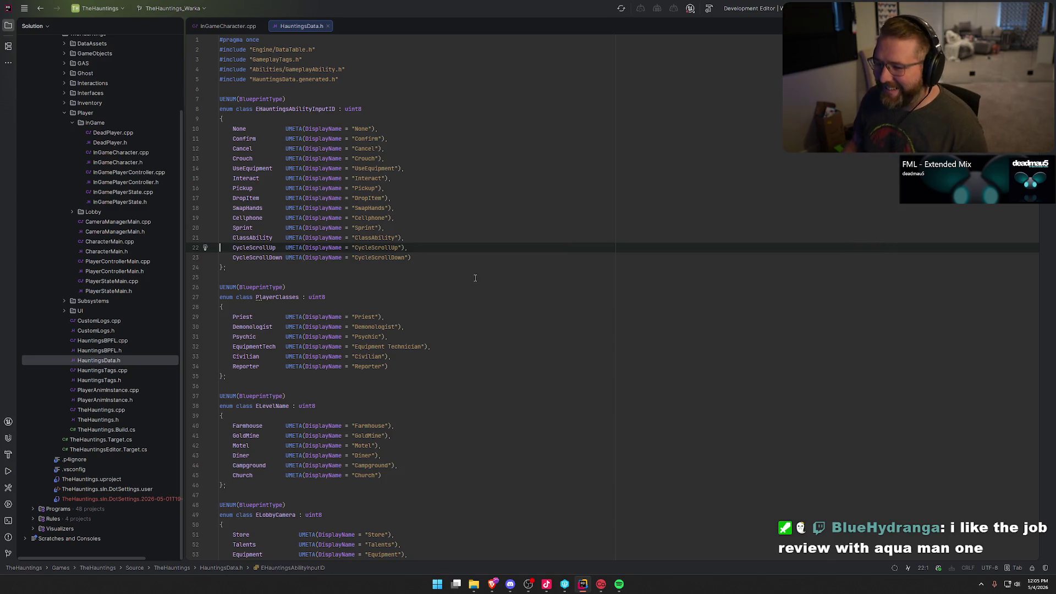
Close HauntingsData.h and rename the RotatePlacementAction property to CycleRotateAction in InGameCharacter.h.
middle_click(301, 25)
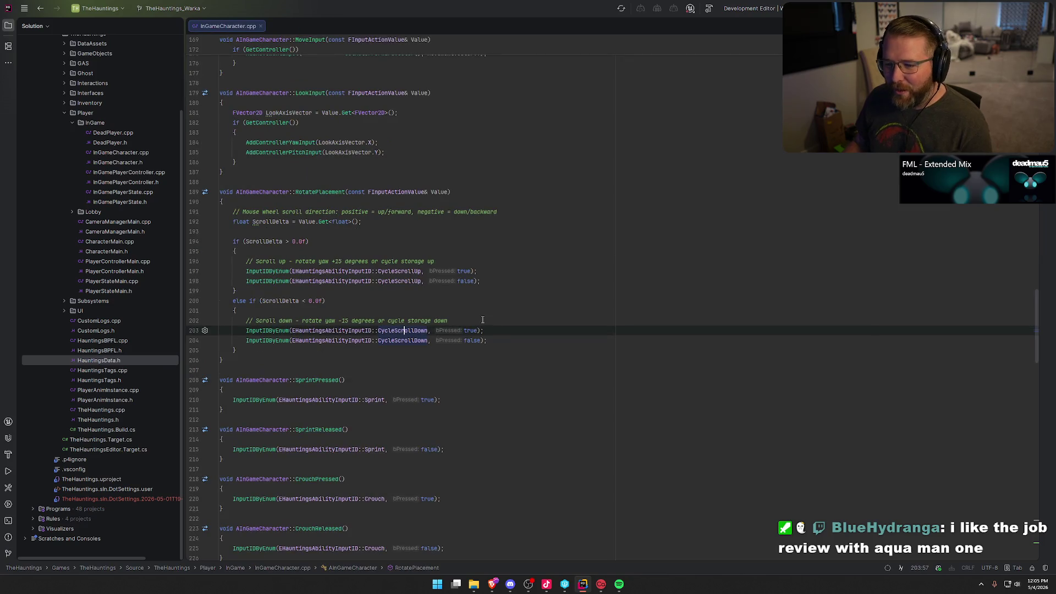
left_click(321, 193, "ctrl")
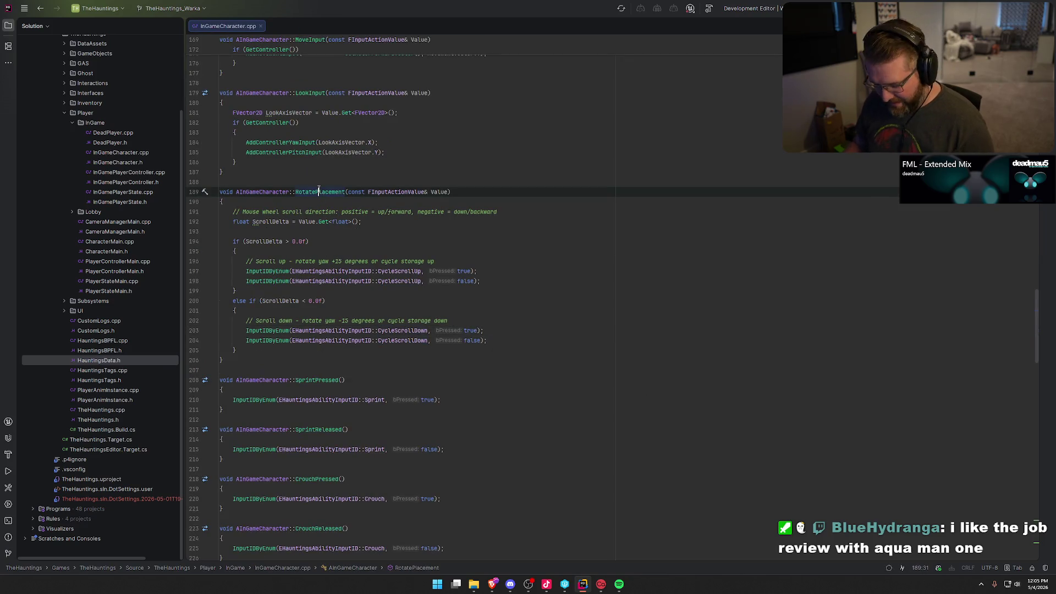
scroll(385, 350, "up", 5)
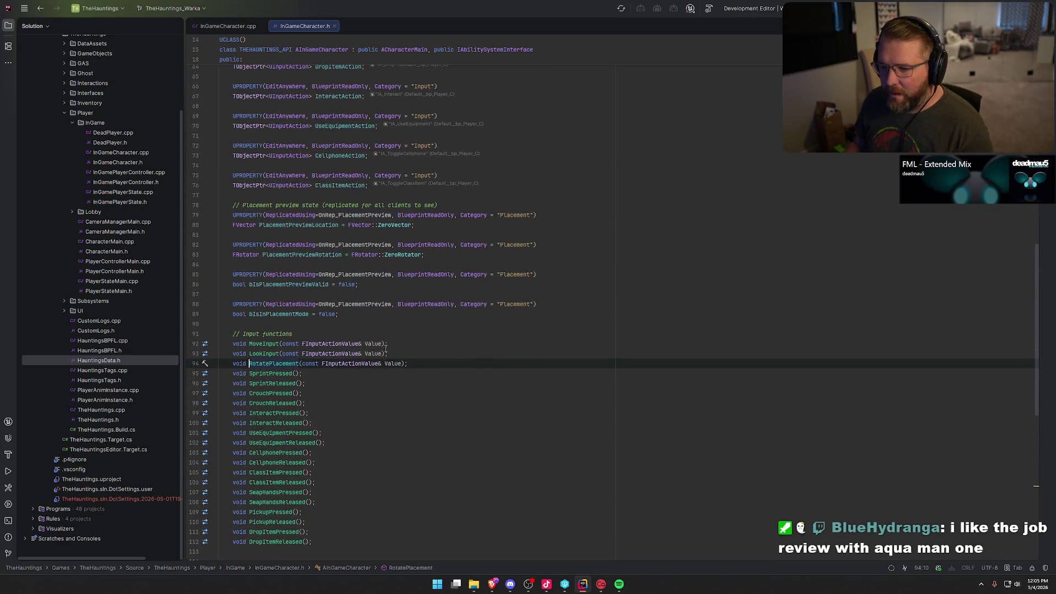
scroll(386, 350, "up", 9)
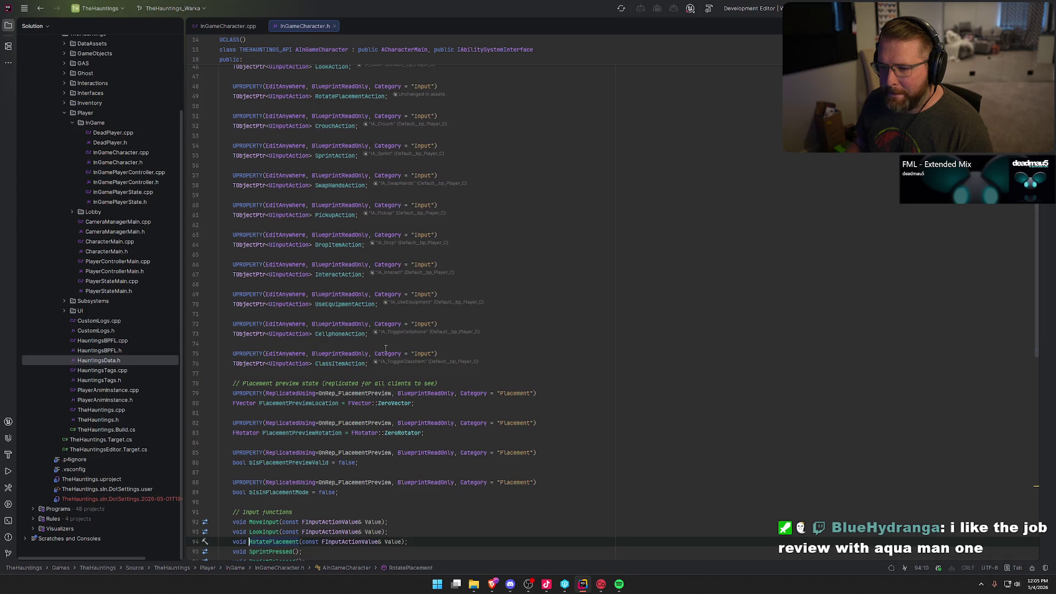
double_click(357, 184)
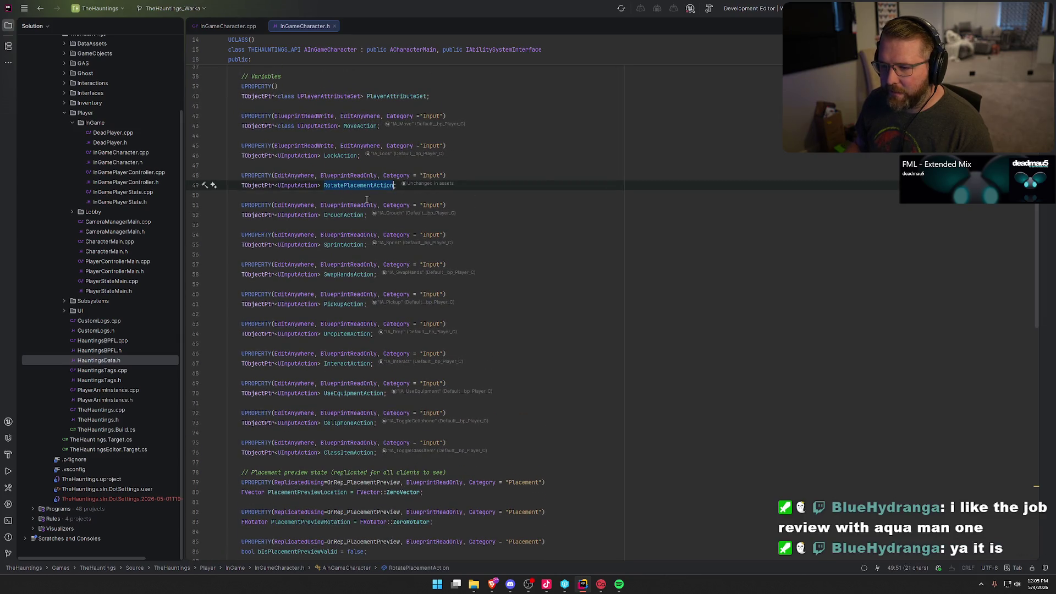
type("CycleRotate")
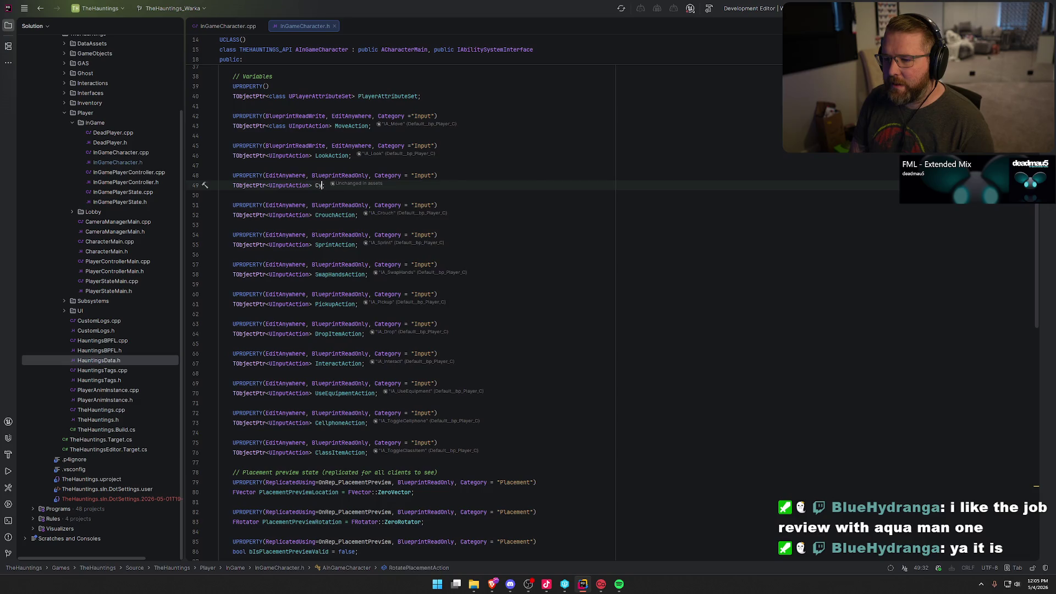
type("Action")
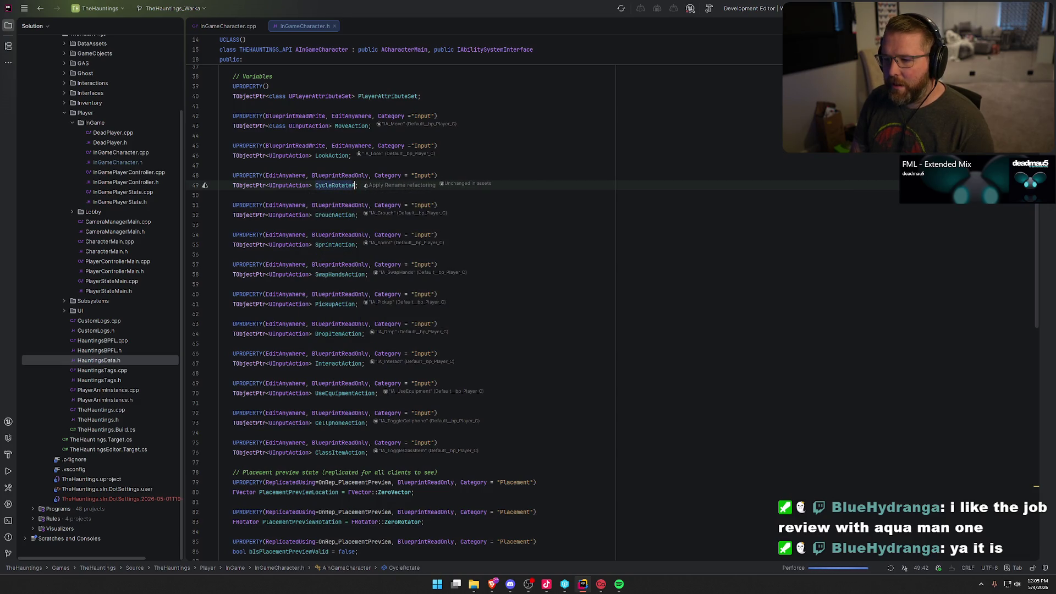
Rename the RotatePlacement handler declaration to CycleRotate.
double_click(360, 182)
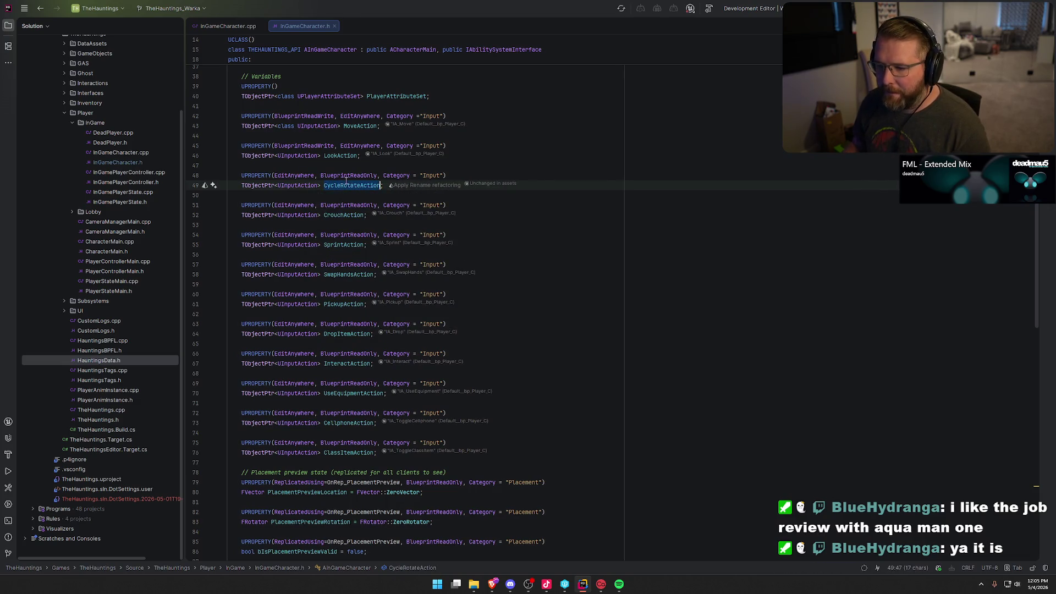
scroll(436, 392, "down", 10)
double_click(283, 304)
type("CycleRotate")
key("BackSpace")
left_click(327, 316)
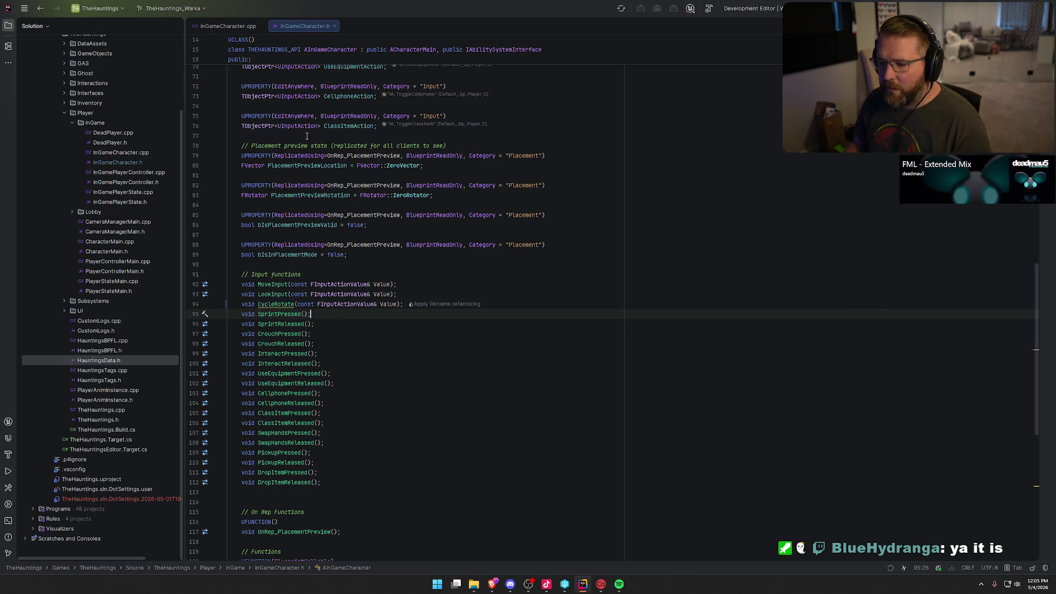
Apply the CycleRotate rename refactoring across the code and move to InGameCharacter.cpp.
left_click(454, 304)
key("Return")
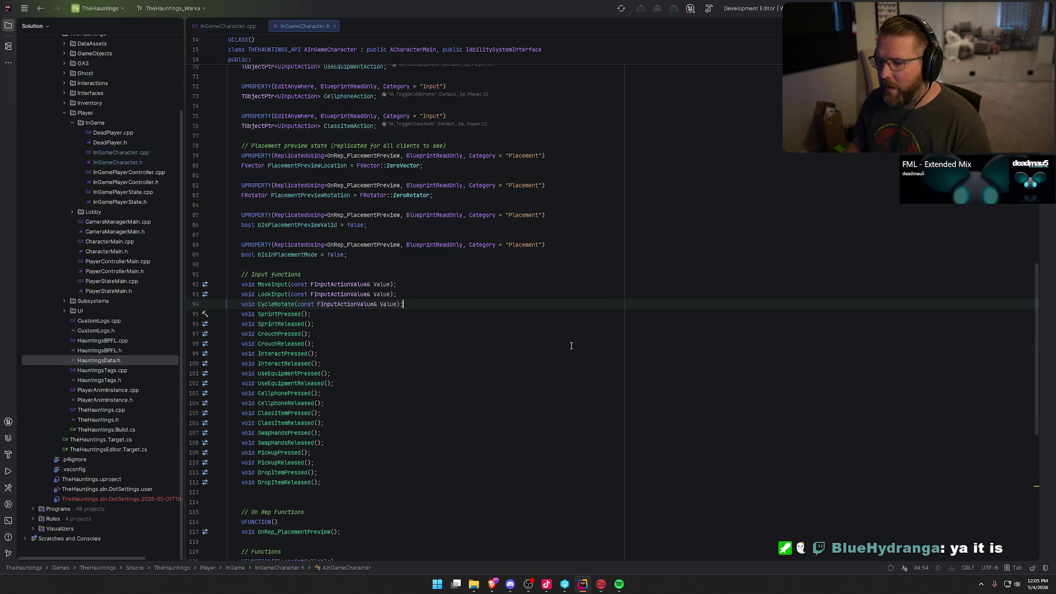
left_click(237, 26)
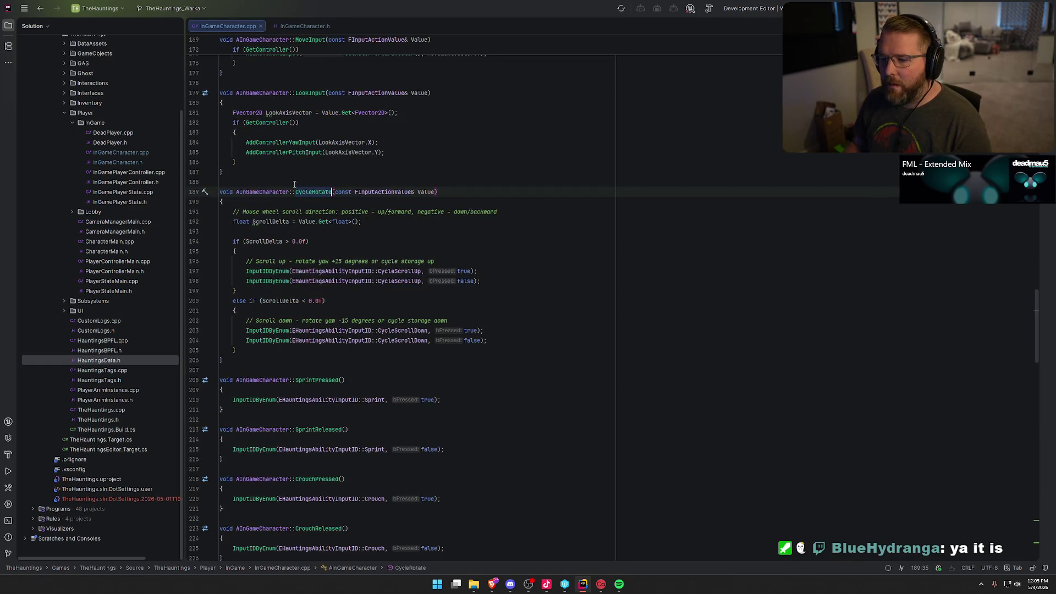
scroll(443, 369, "up", 15)
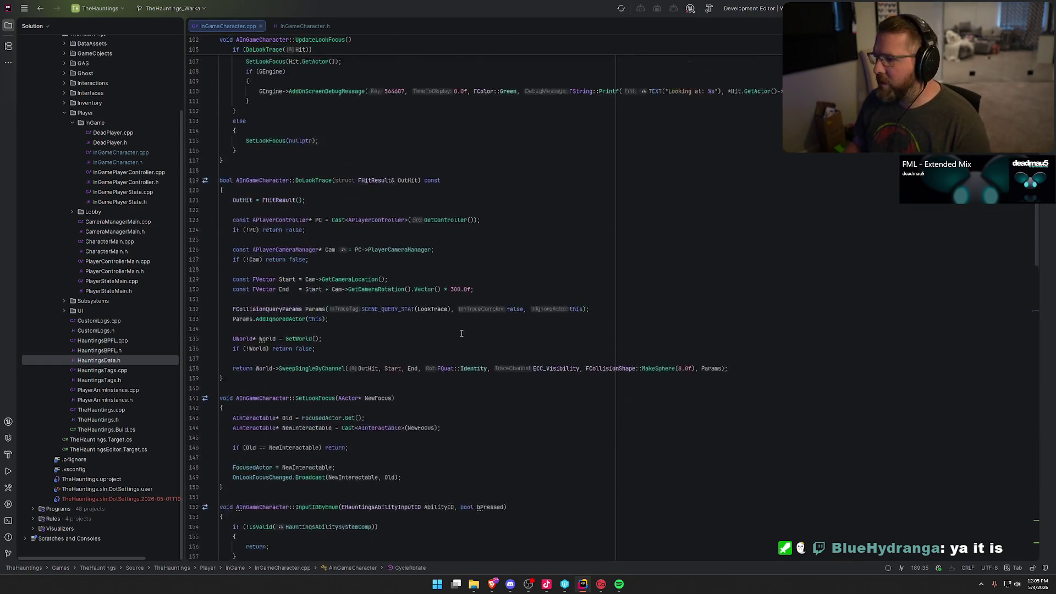
scroll(461, 309, "up", 5)
Change the BindAction line to bind CycleRotateAction and review the surrounding input setup.
double_click(384, 397)
type("CycleRotateAction")
left_click(796, 392)
scroll(797, 393, "up", 9)
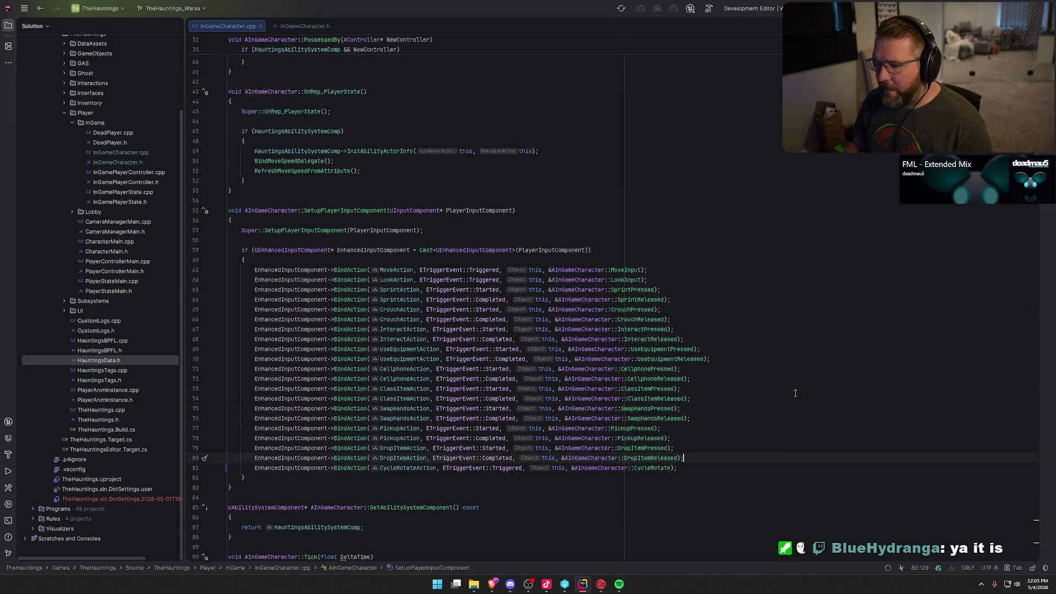
scroll(809, 381, "down", 13)
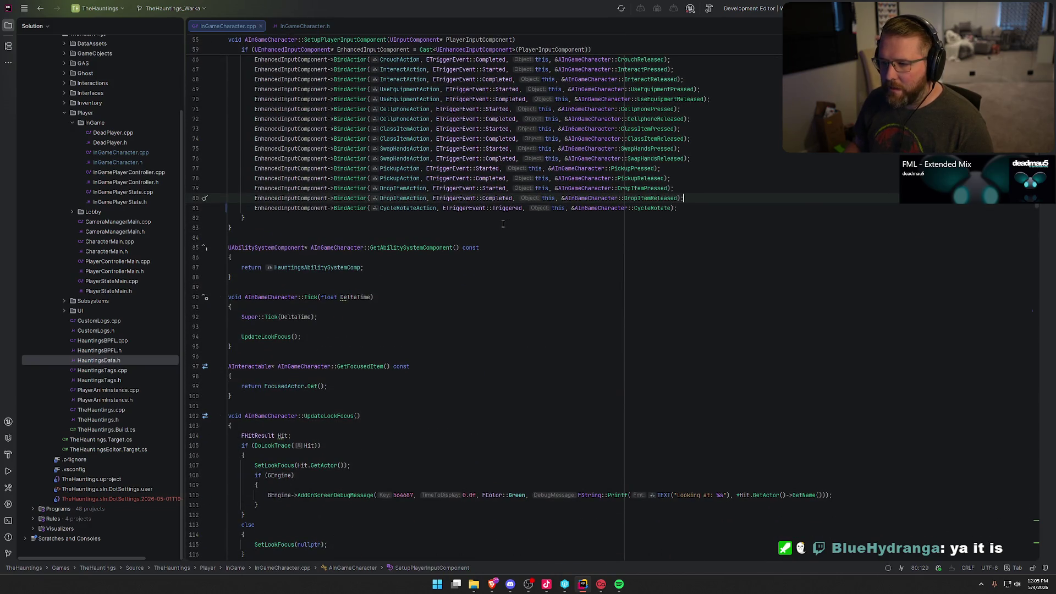
scroll(742, 326, "up", 3)
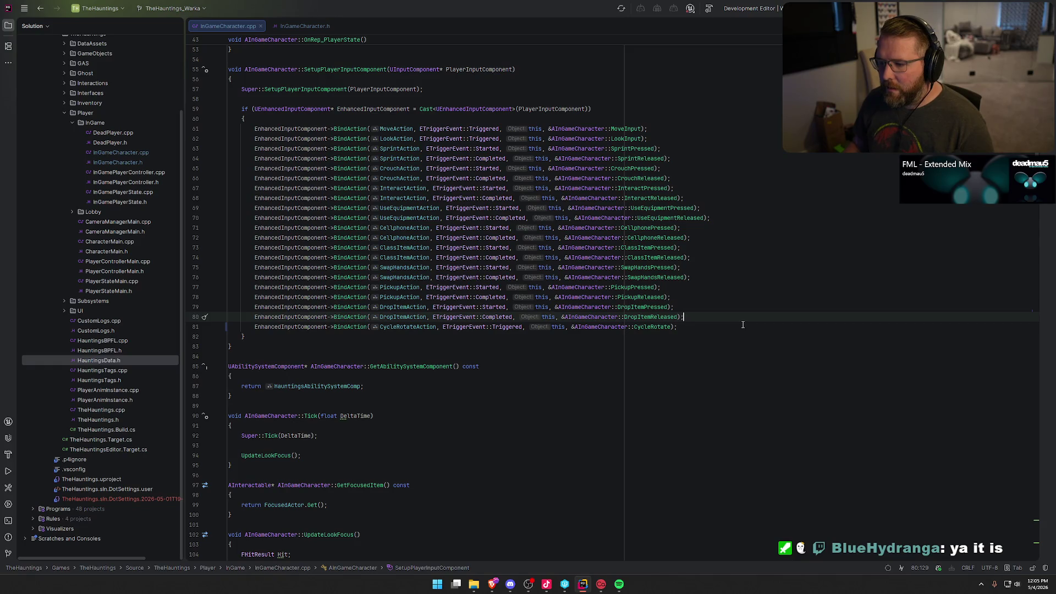
scroll(743, 324, "up", 8)
scroll(740, 324, "down", 14)
scroll(739, 323, "down", 8)
Build the project with Ctrl+Shift+B and collapse the log after Build succeeded.
key("ctrl+shift+b")
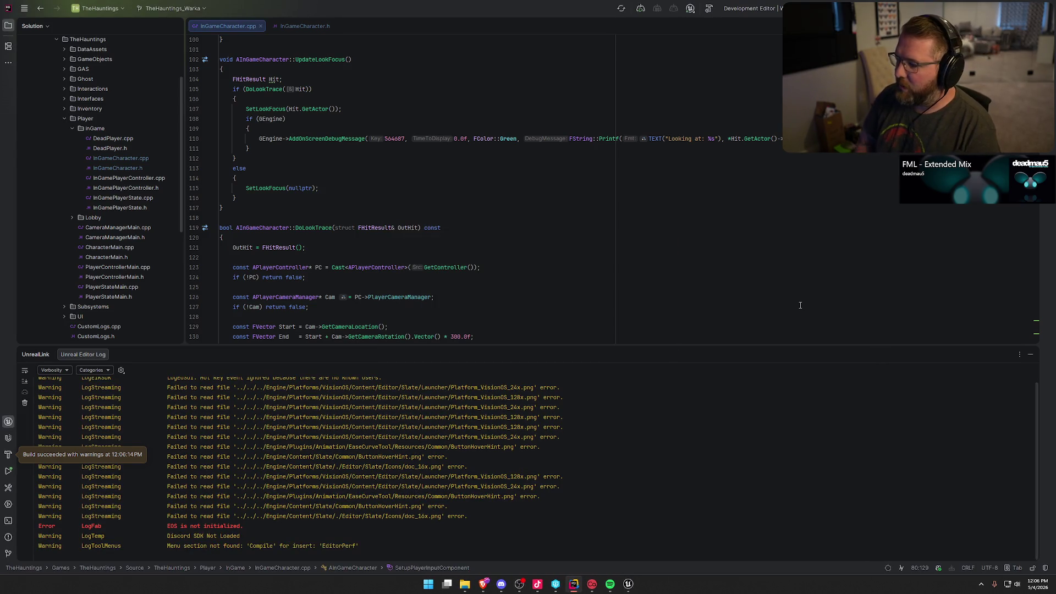
left_click(1030, 354)
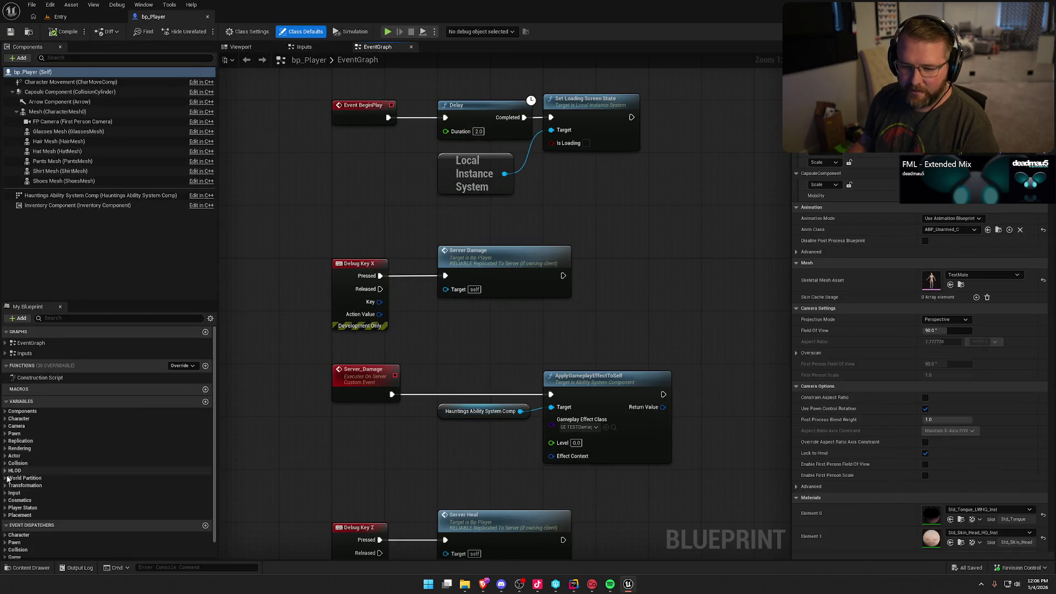
Expand bp_Player's Input variable category and select Cycle Rotate Action.
left_click(11, 492)
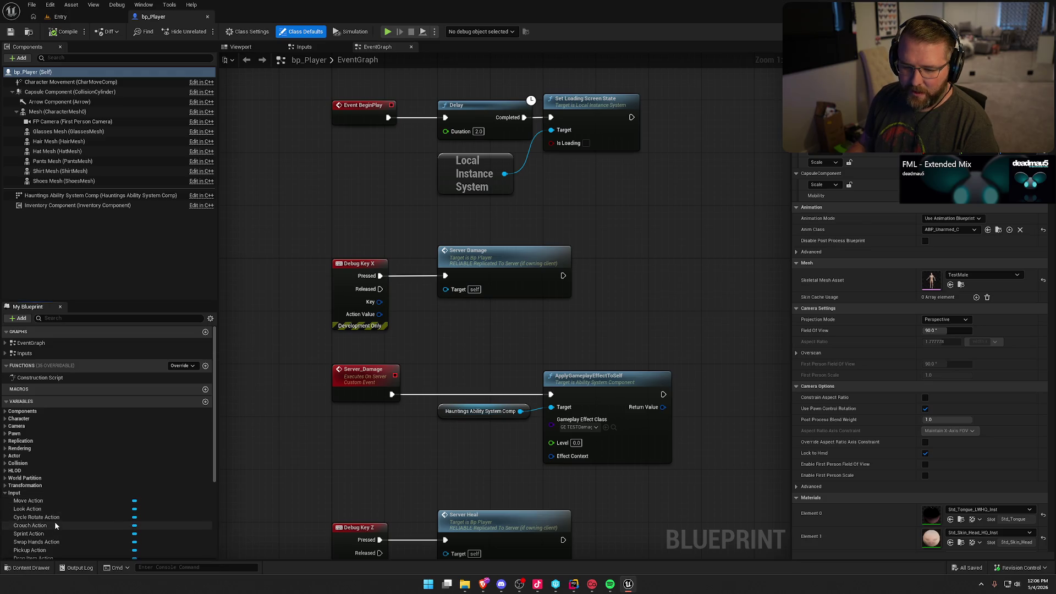
left_click(65, 519)
scroll(65, 517, "down", 2)
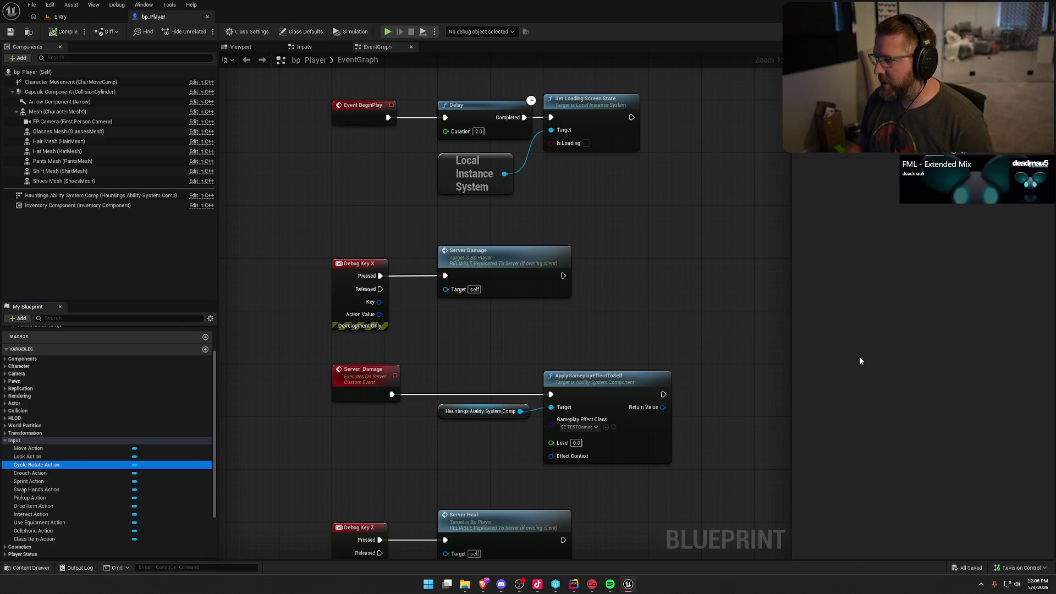
Create an Input Action named IA_CycleRotate in Logic/Input/Actions and open it.
key("ctrl+space")
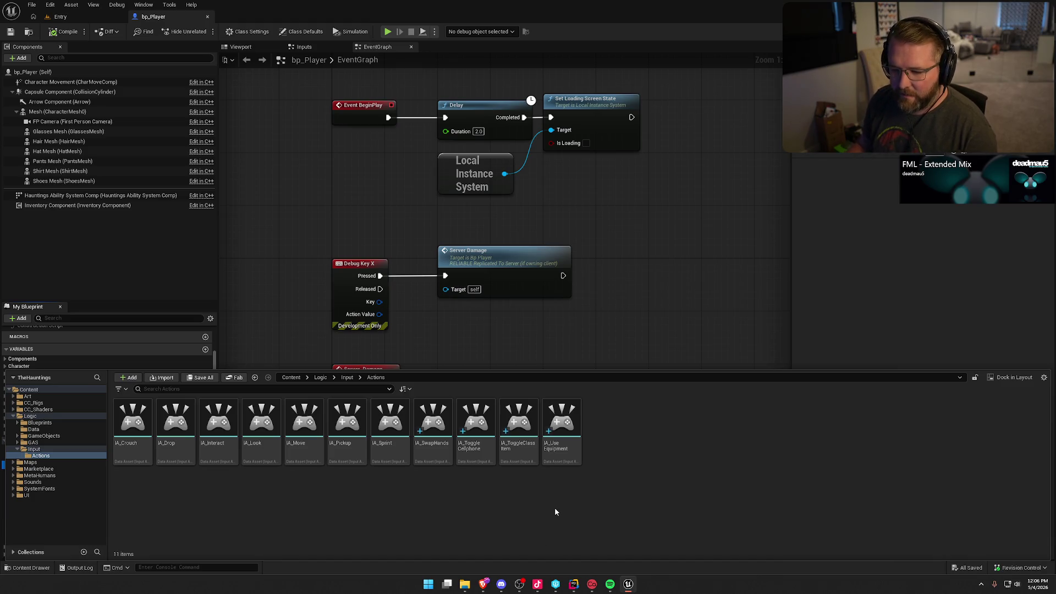
type("I")
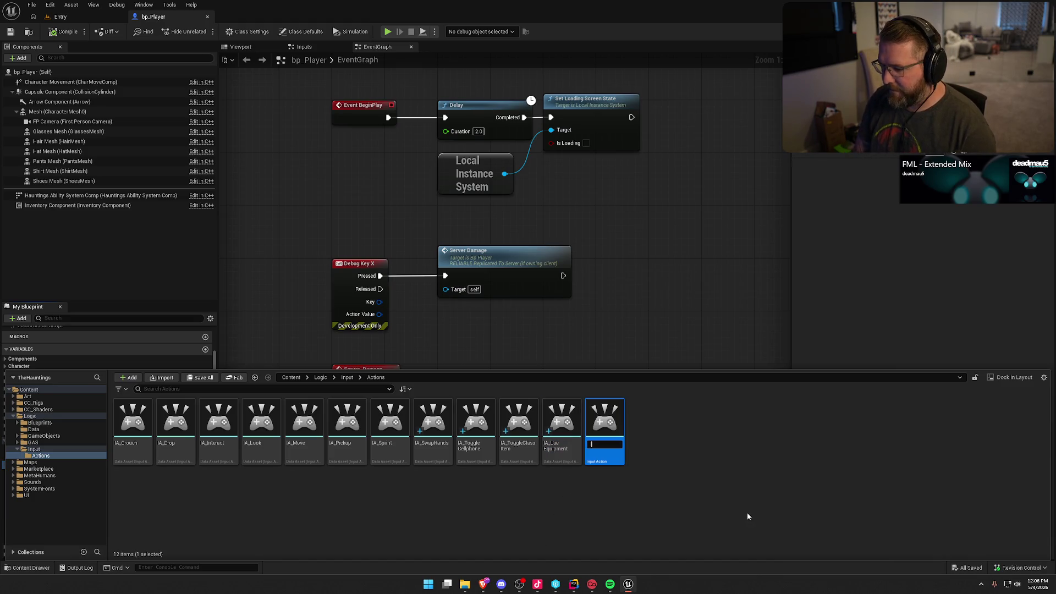
type("A_Cycel")
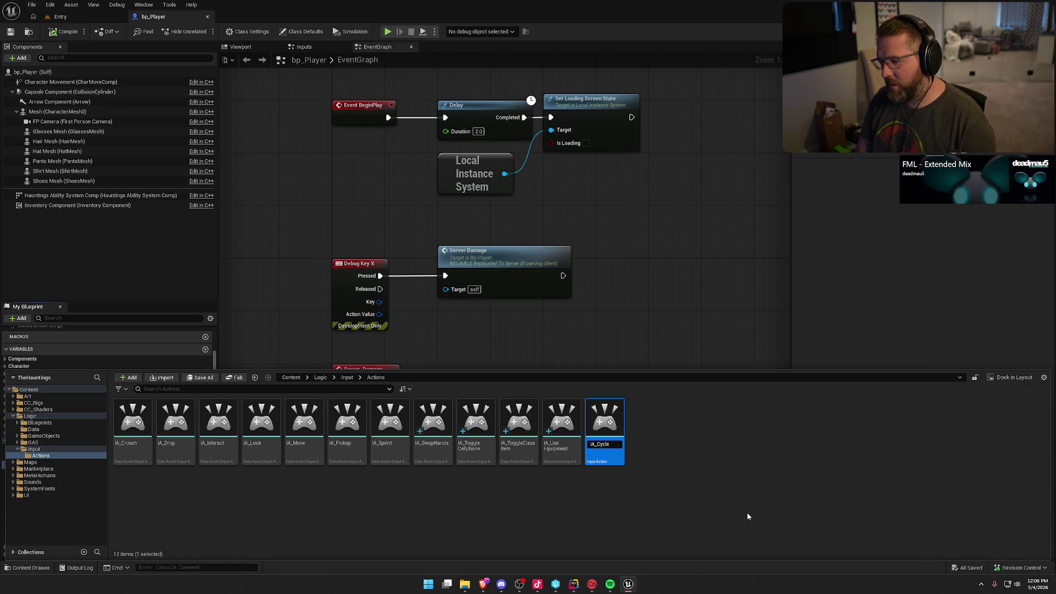
type("Rotate")
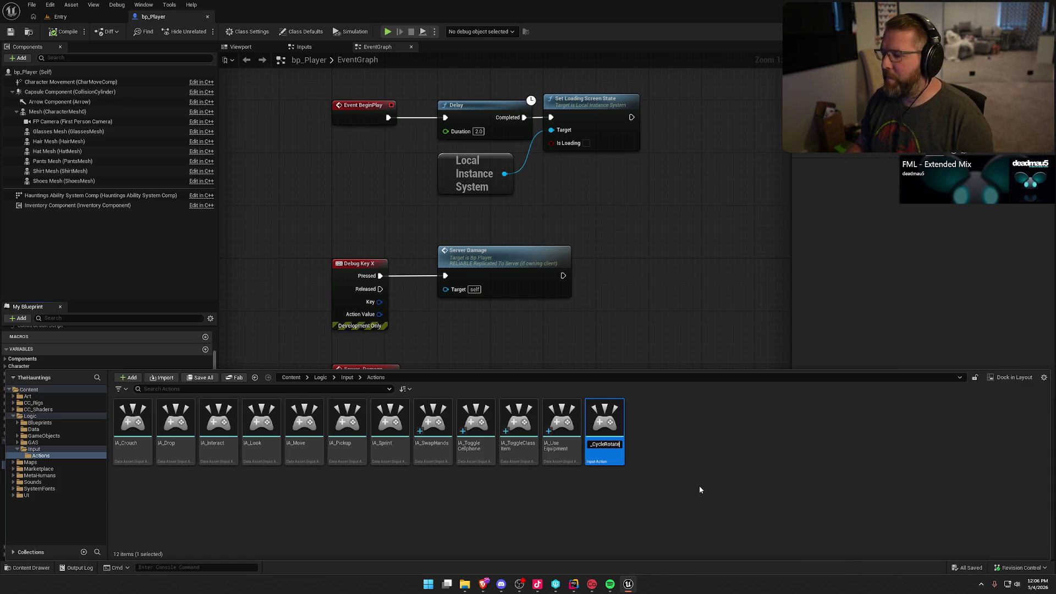
key("Return")
key("ctrl+space")
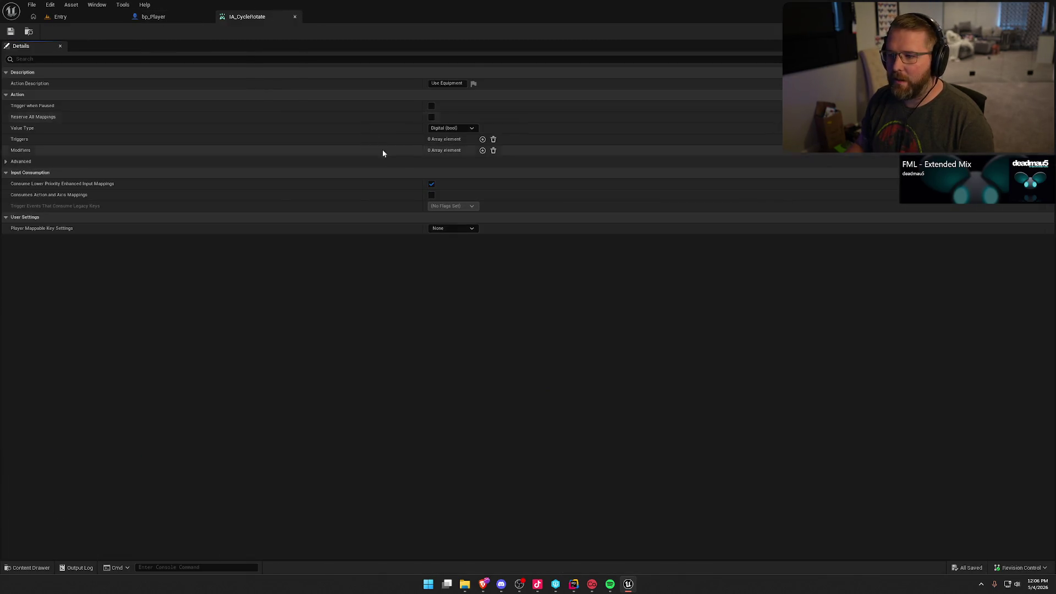
left_click(452, 128)
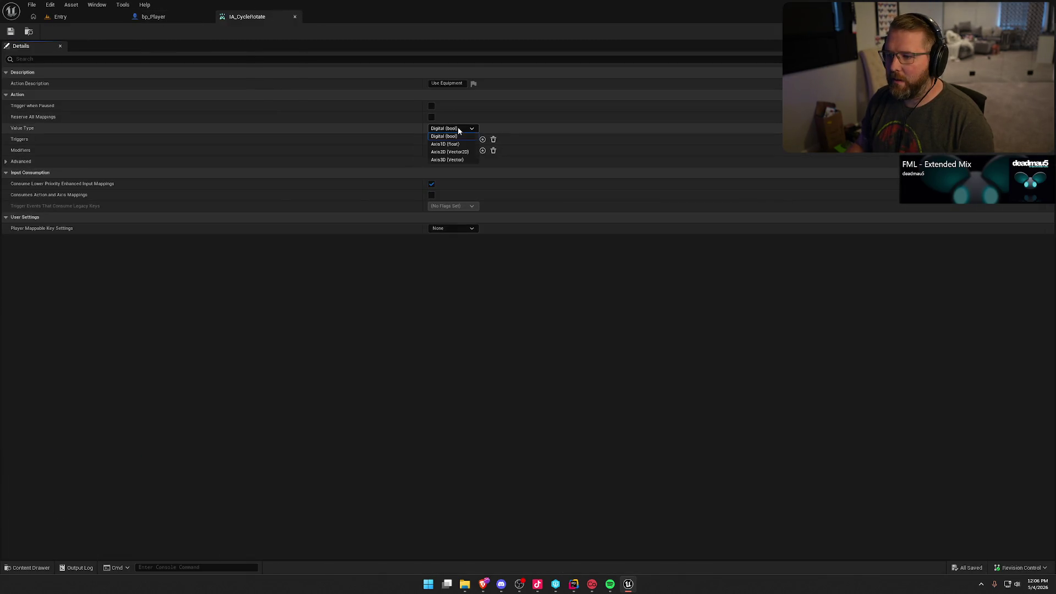
Choose Axis1D (float) as IA_CycleRotate's value type, save with Ctrl+S, and close the tab.
left_click(467, 144)
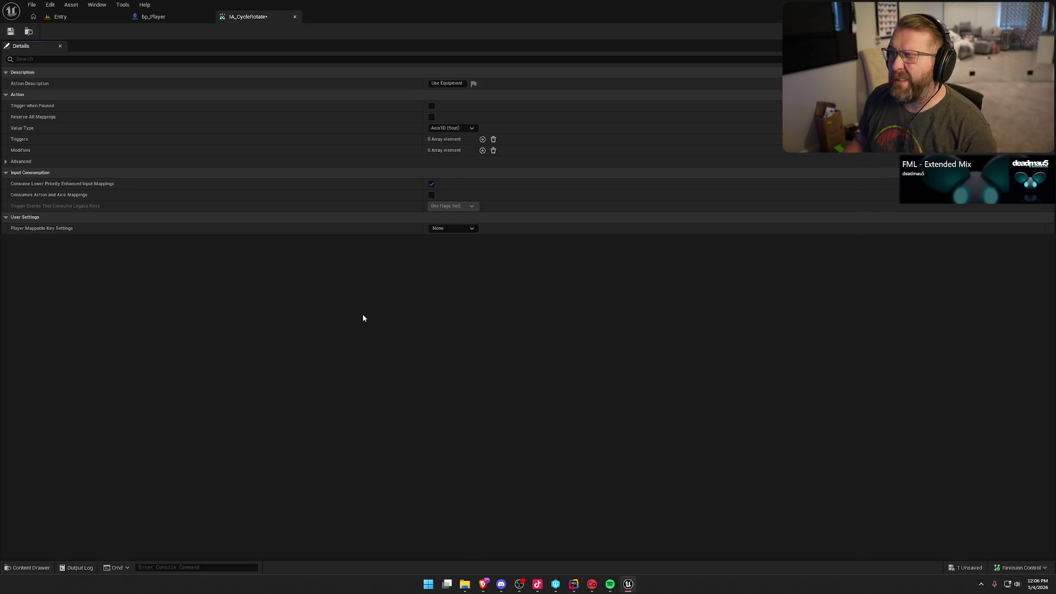
key("ctrl+s")
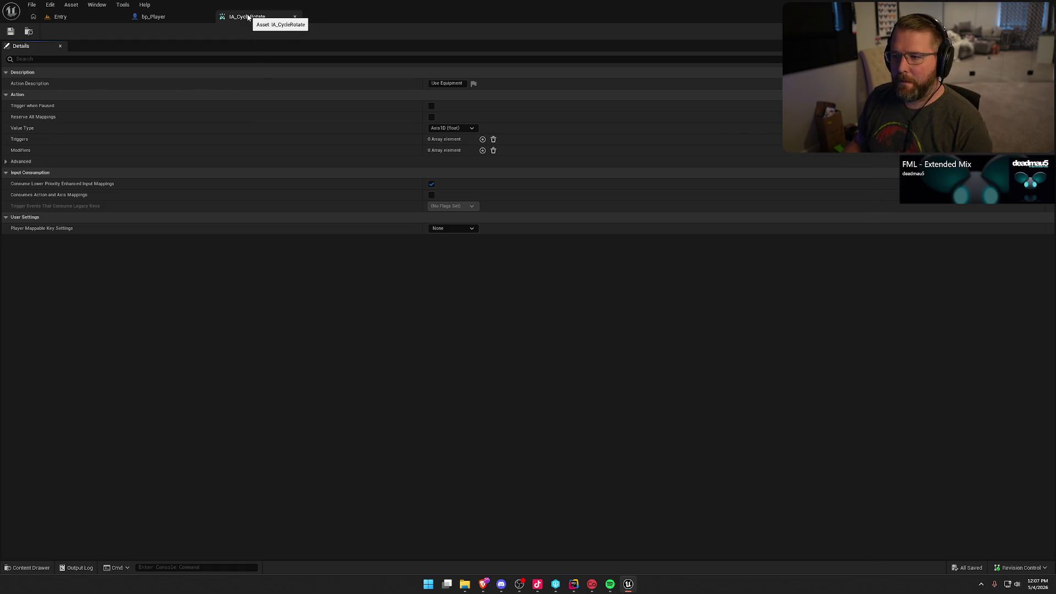
left_click(295, 16)
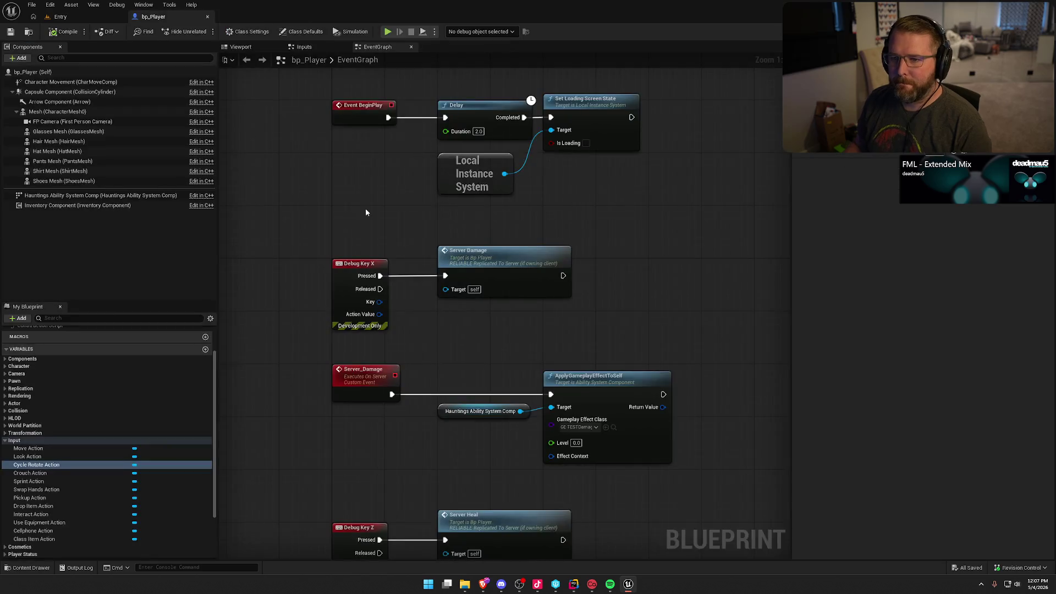
Close the content drawer, save bp_Player, and switch to InGameCharacter.cpp in Rider.
key("ctrl+space")
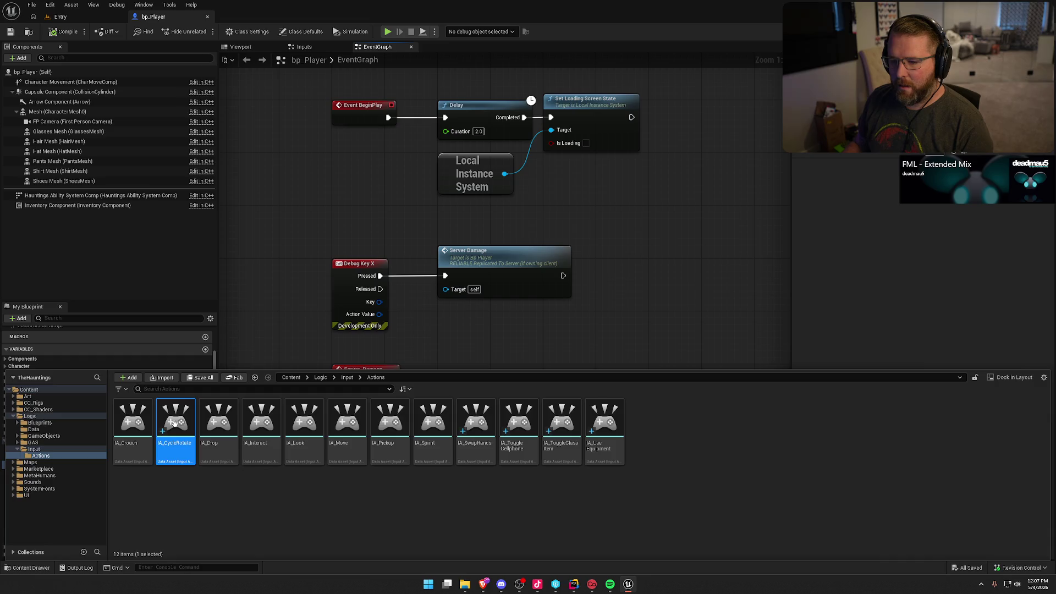
left_click(610, 318)
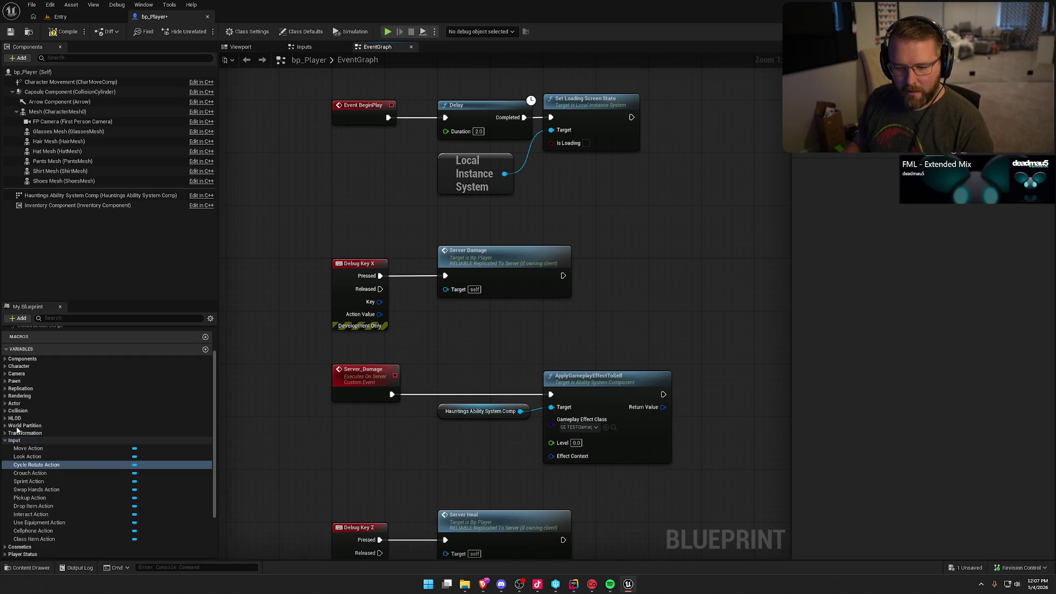
key("ctrl+s")
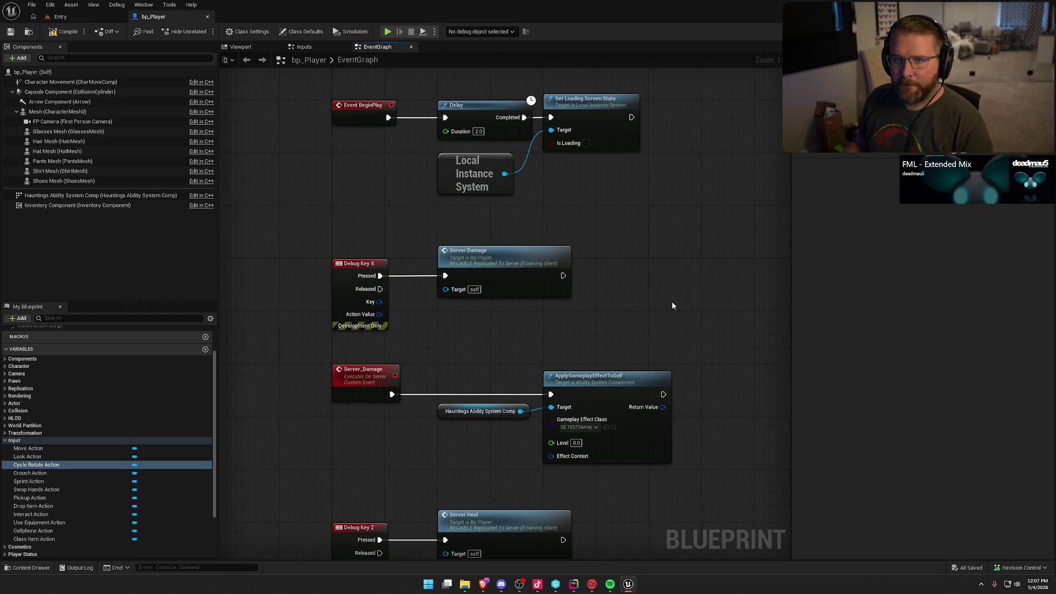
mouse_move(649, 256)
left_mouse_down()
mouse_move(587, 313)
mouse_move(577, 302)
left_mouse_up()
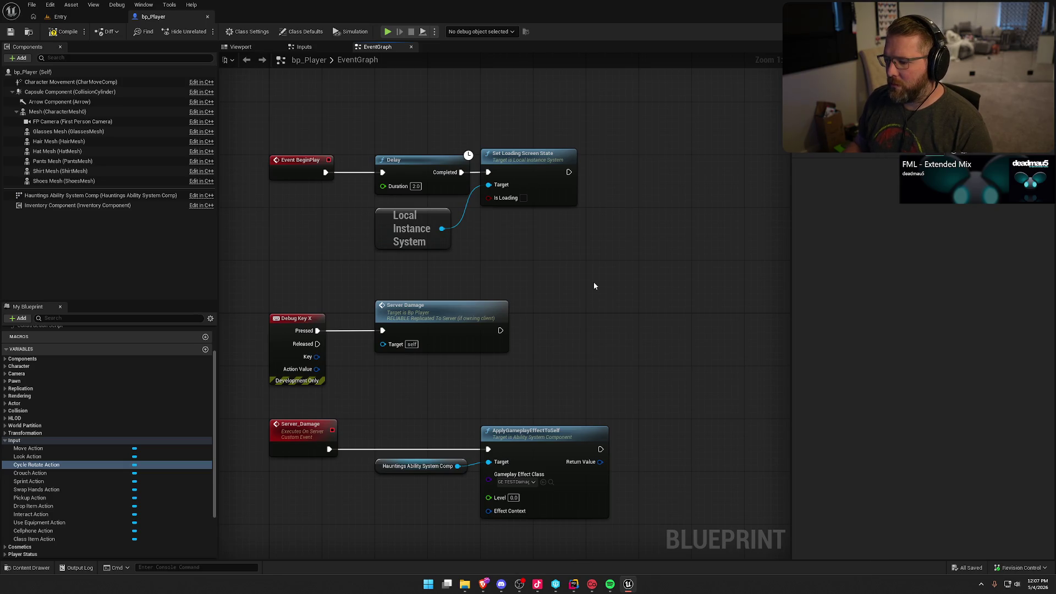
left_click(574, 584)
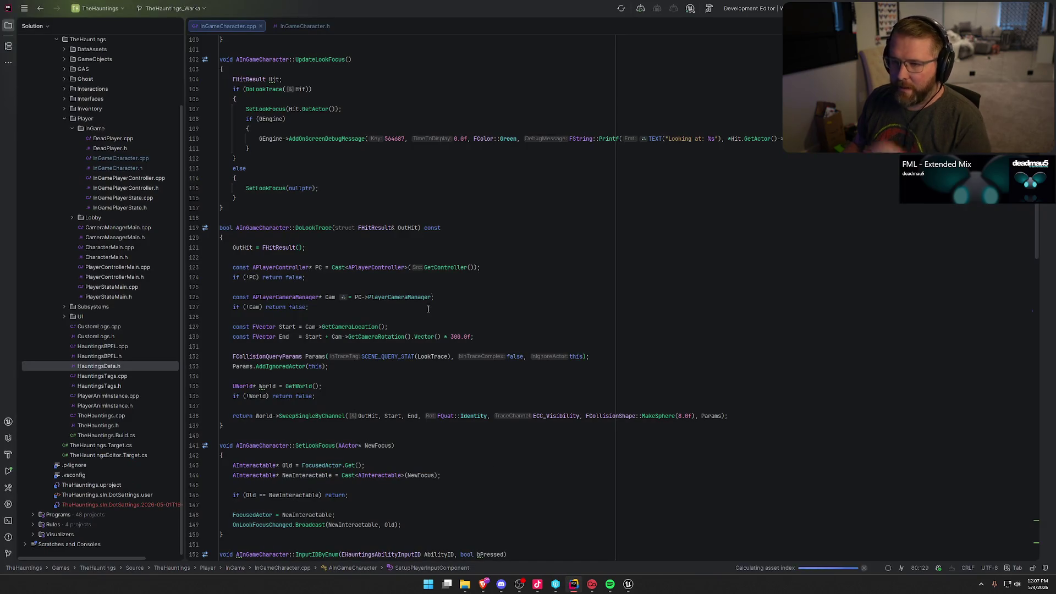
Close the open code tabs, cancel moving HauntingsData.h, and open HauntingsAbility.h at AbilityInputID.
middle_click(219, 25)
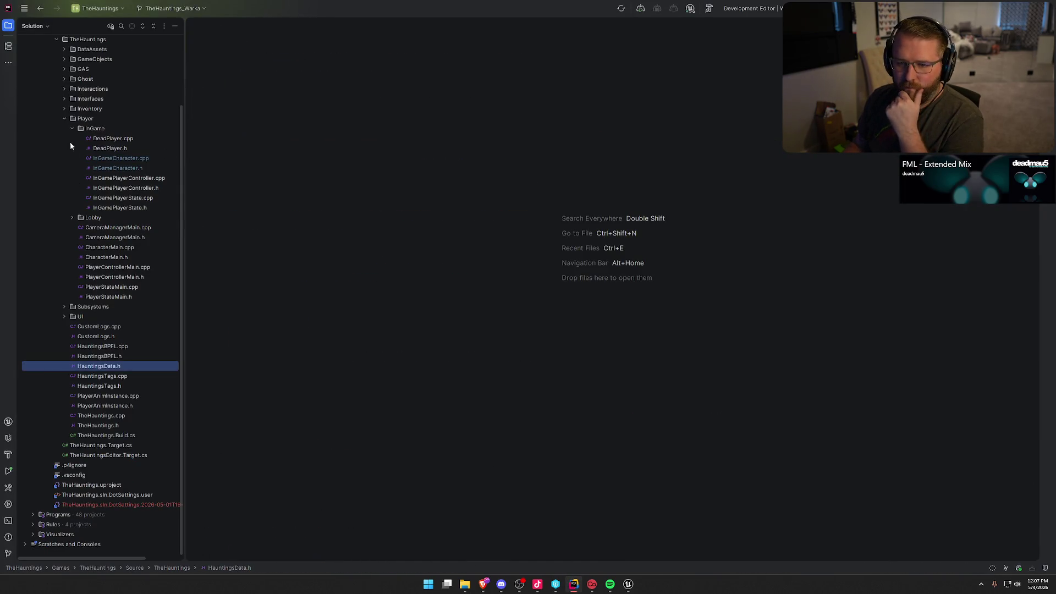
scroll(70, 140, "up", 3)
left_click_drag(66, 148, 92, 164)
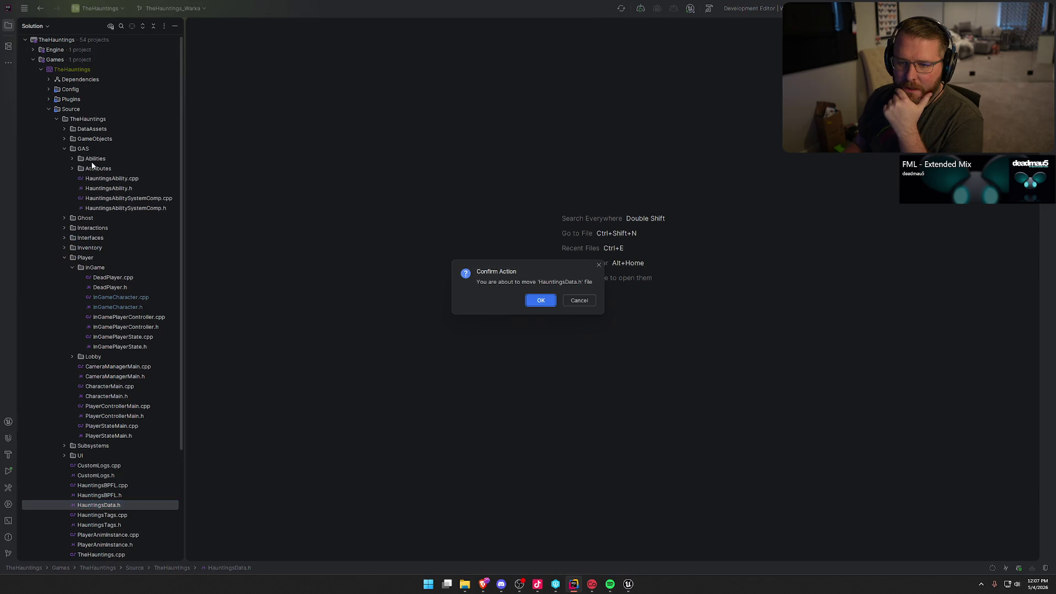
left_click(534, 302)
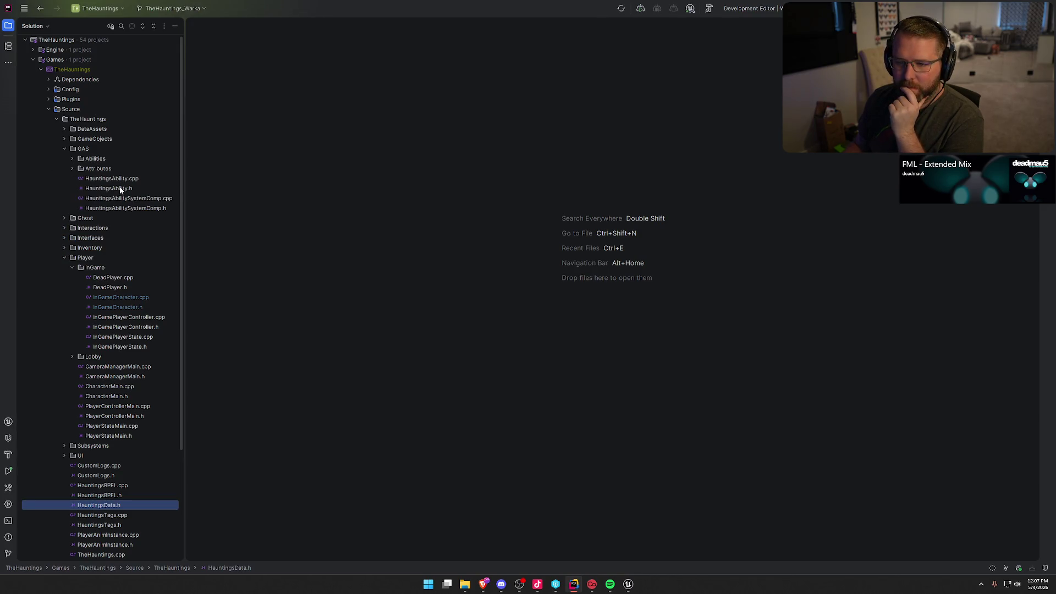
double_click(120, 189)
left_click(325, 194)
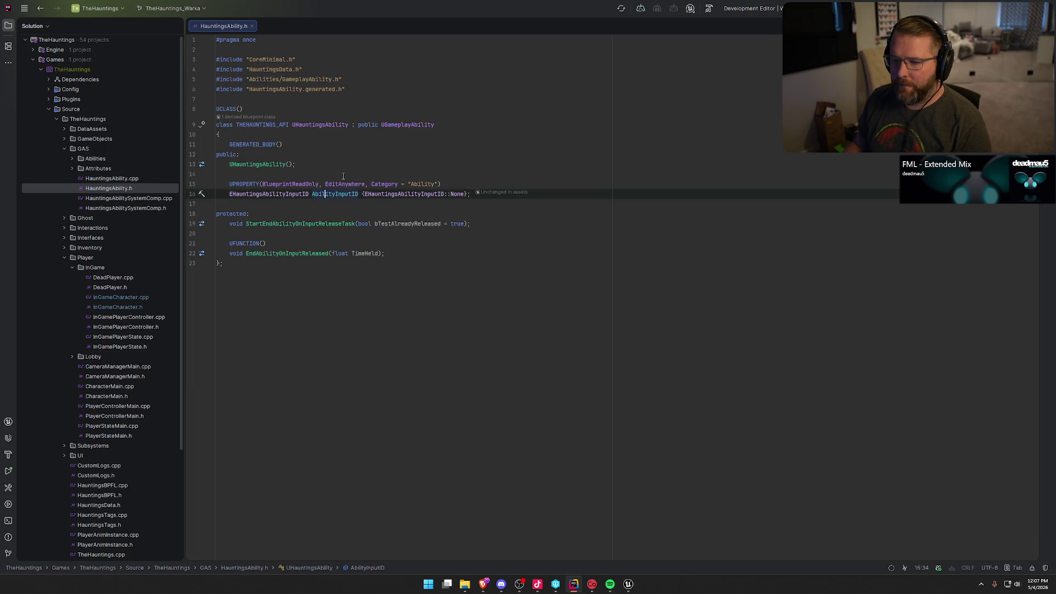
Add a 'virtual void ActivateAbility' override below AbilityInputID and generate its HauntingsAbility.cpp definition.
left_click(285, 216)
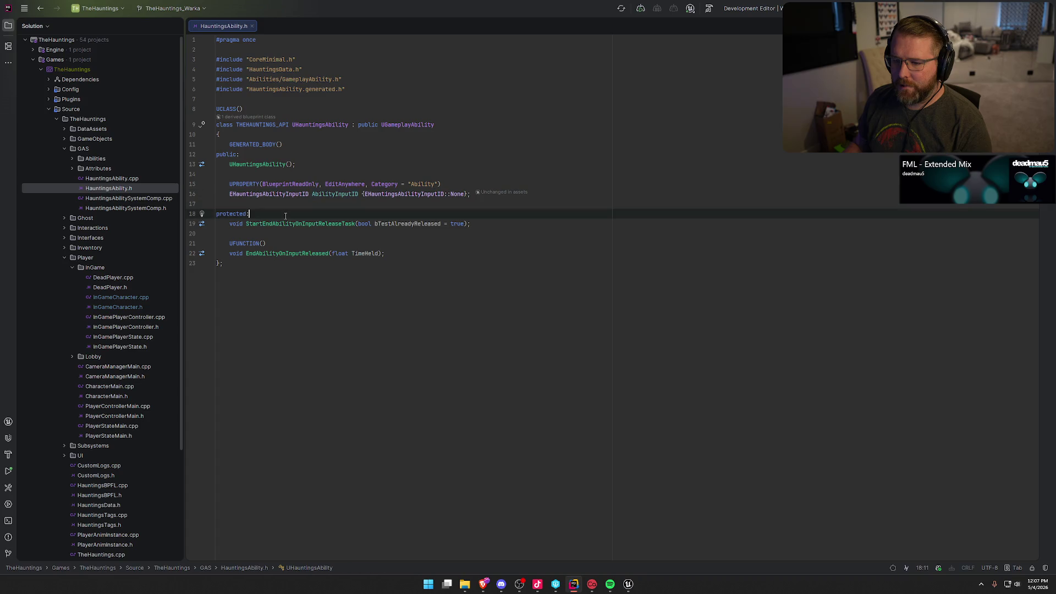
left_click(466, 196)
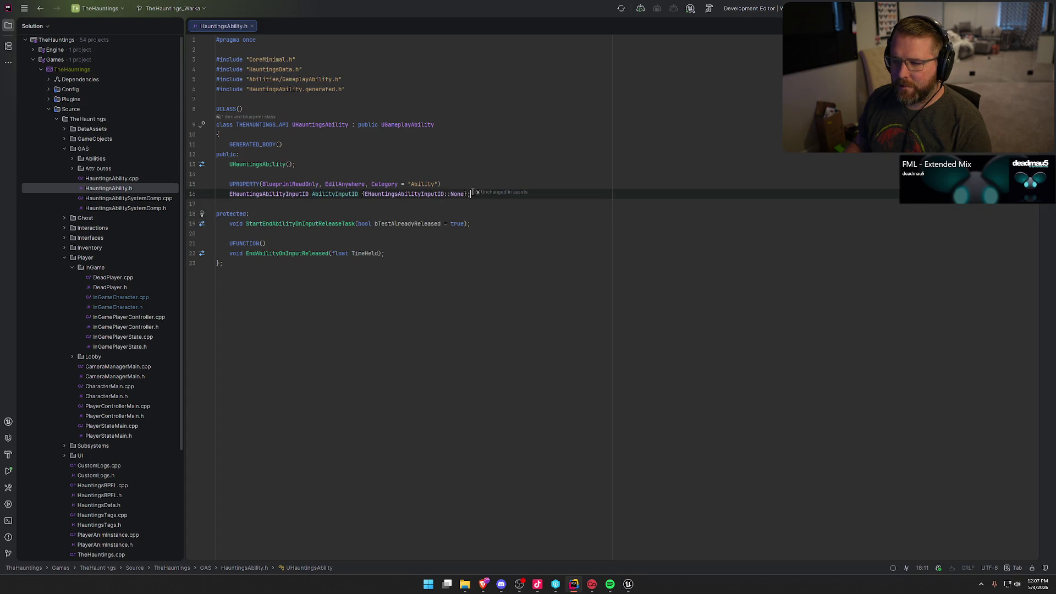
key("Return")
key("Return")
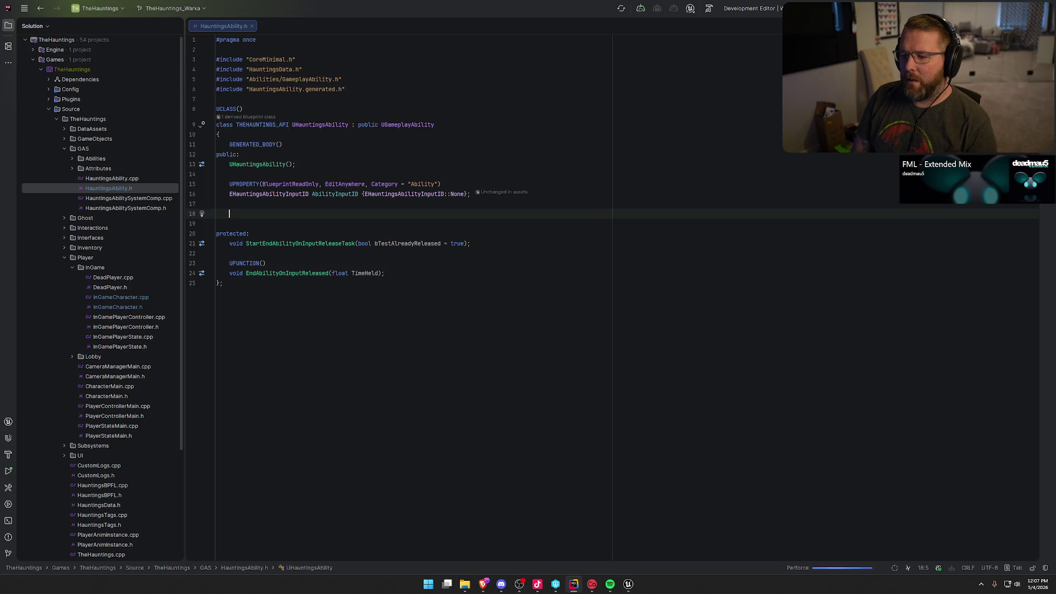
type("v")
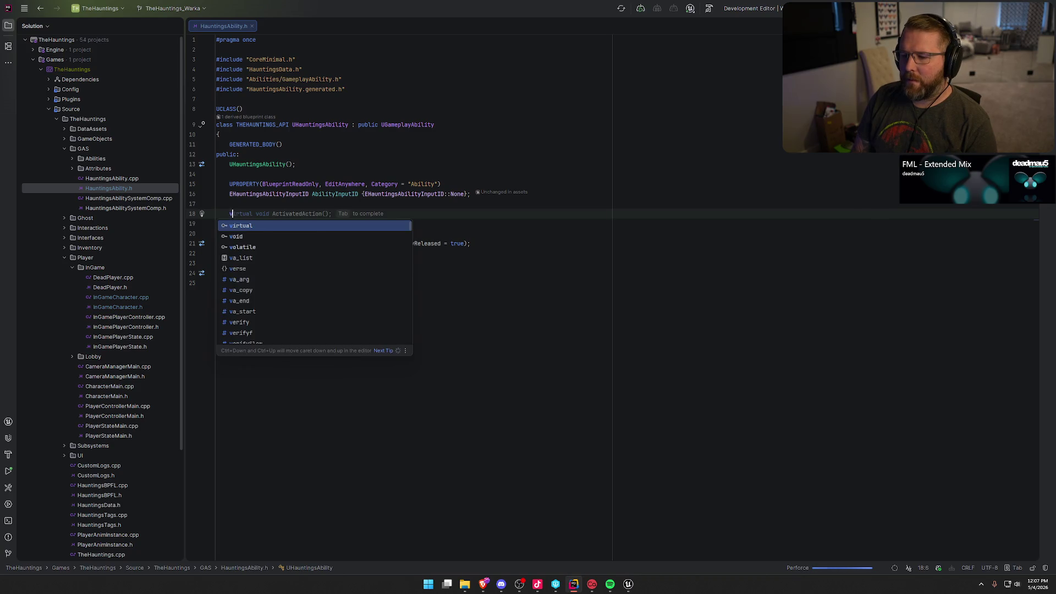
type("irtual ")
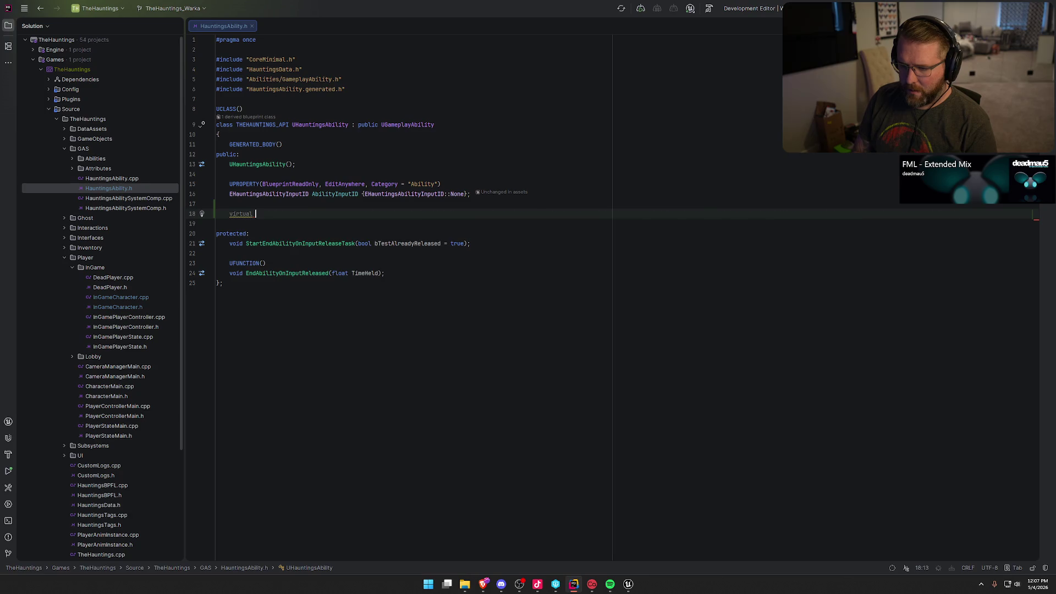
type("void A")
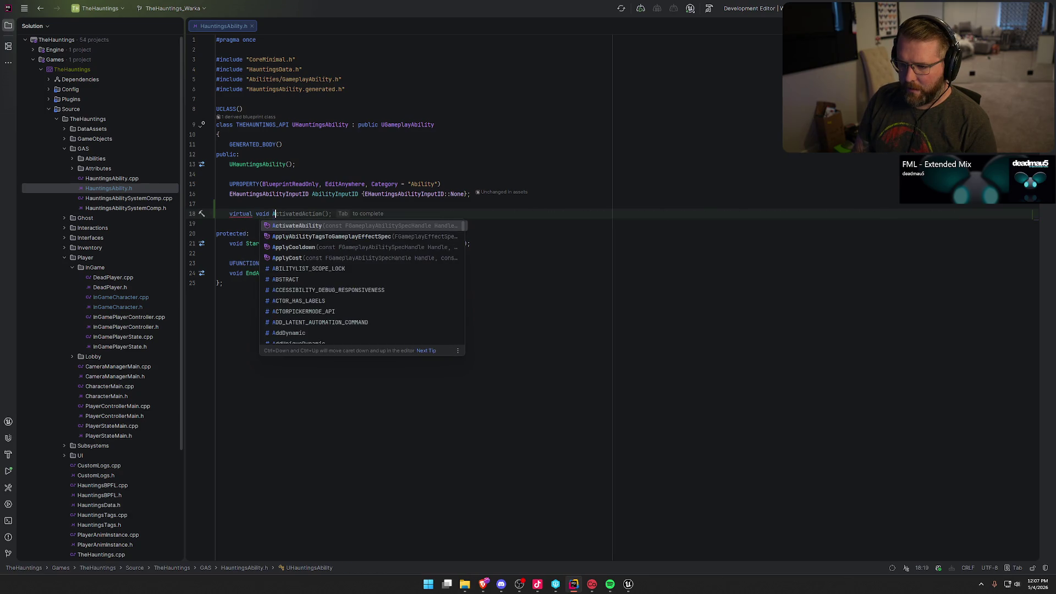
key("Return")
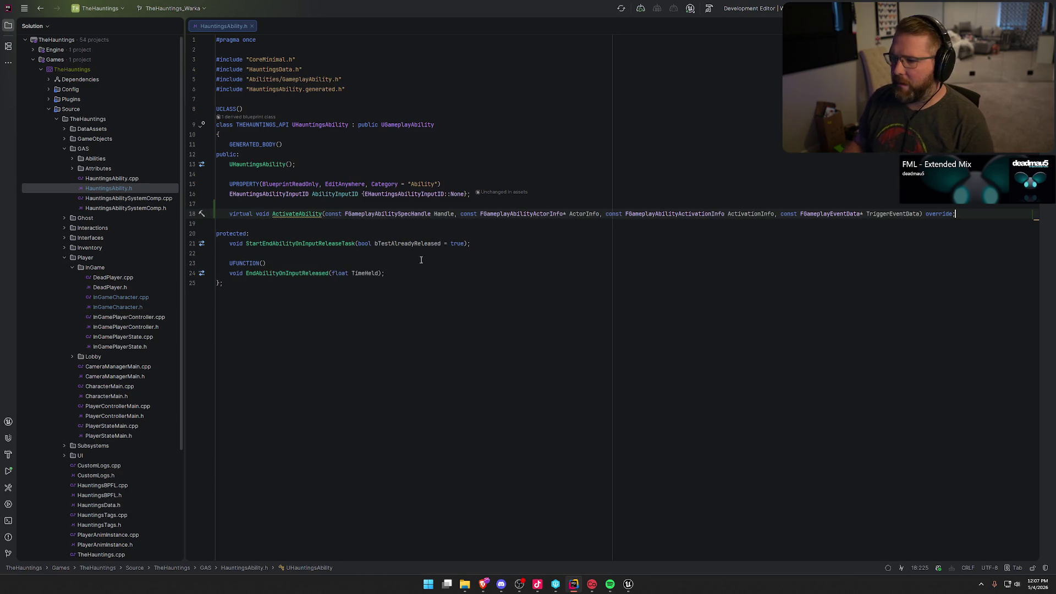
left_click(292, 213)
key("Return")
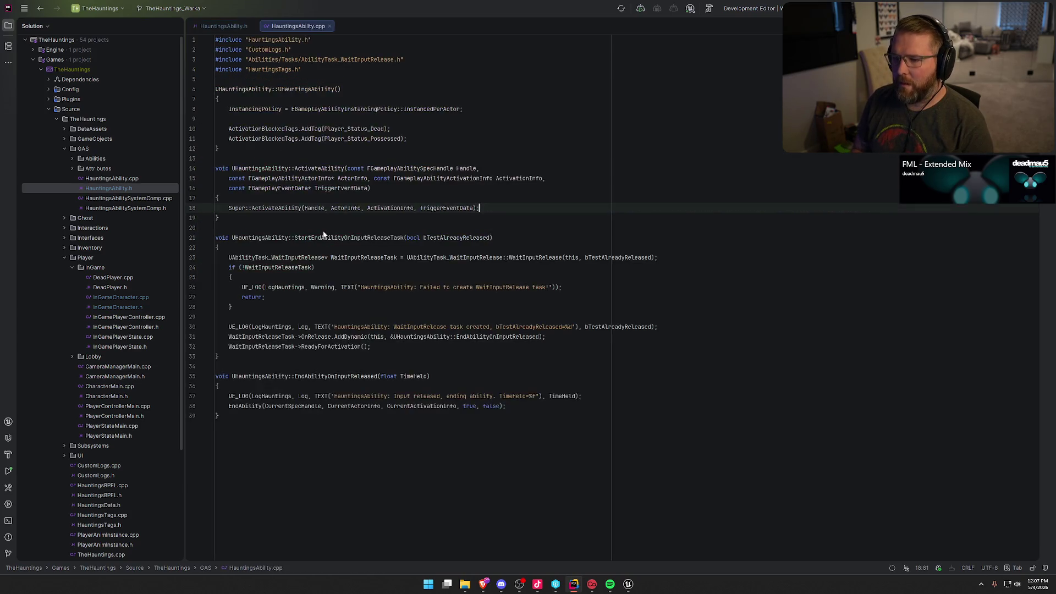
Join the ActivateAbility signature onto one line and start a new line after the Super call.
key("Up")
key("Up")
key("Home")
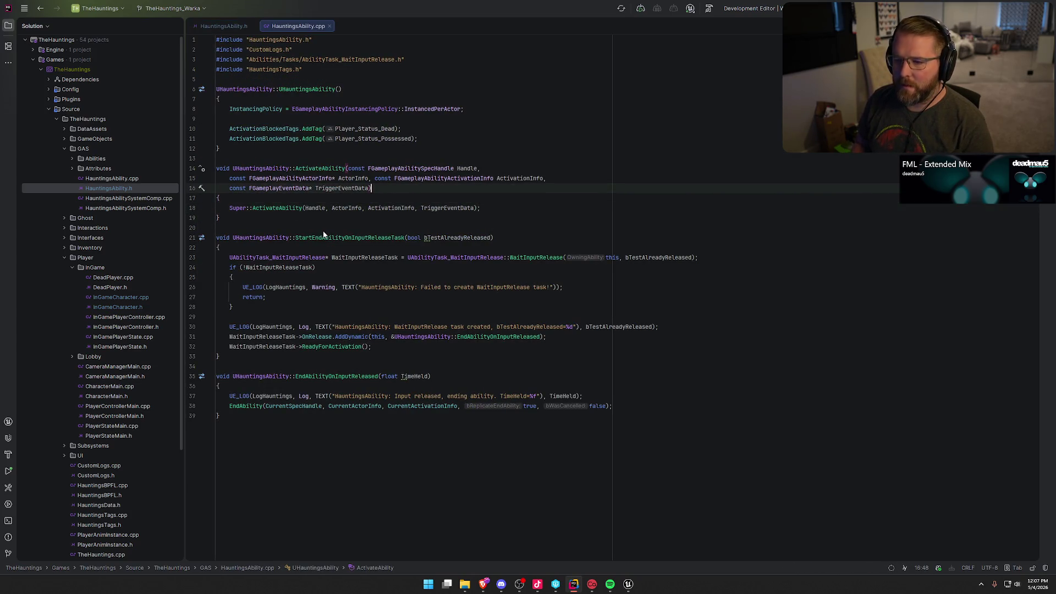
key("BackSpace")
key("Home")
key("BackSpace")
key("Down")
key("End")
key("Return")
key("Return")
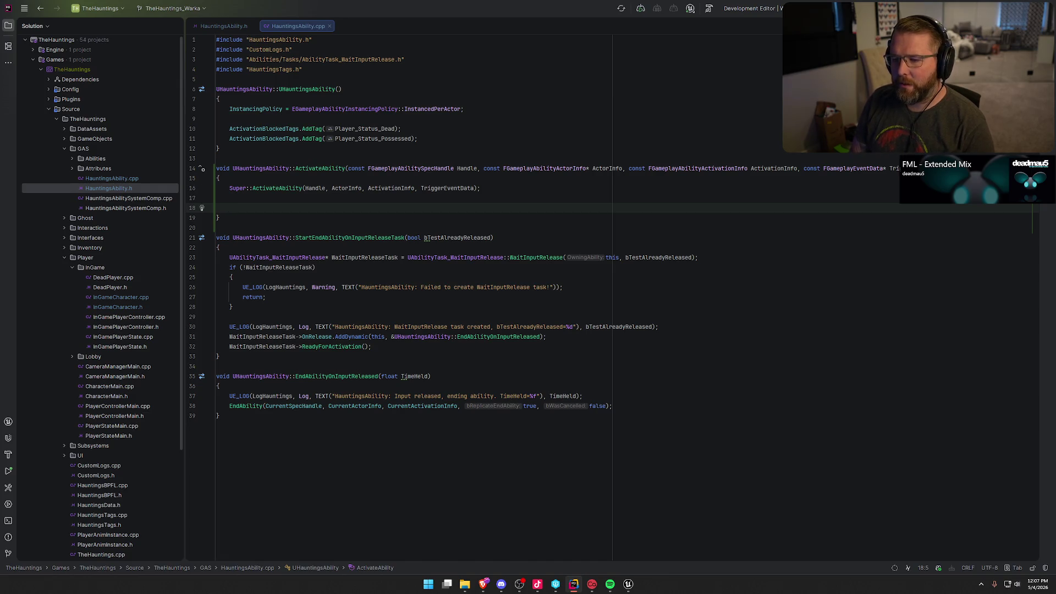
Add an 'if (GEngine)' block calling GEngine->AddOnScreenDebugMessage with the suggested arguments.
type("UE_L")
key("BackSpace")
key("BackSpace")
key("BackSpace")
type("if (GEngine")
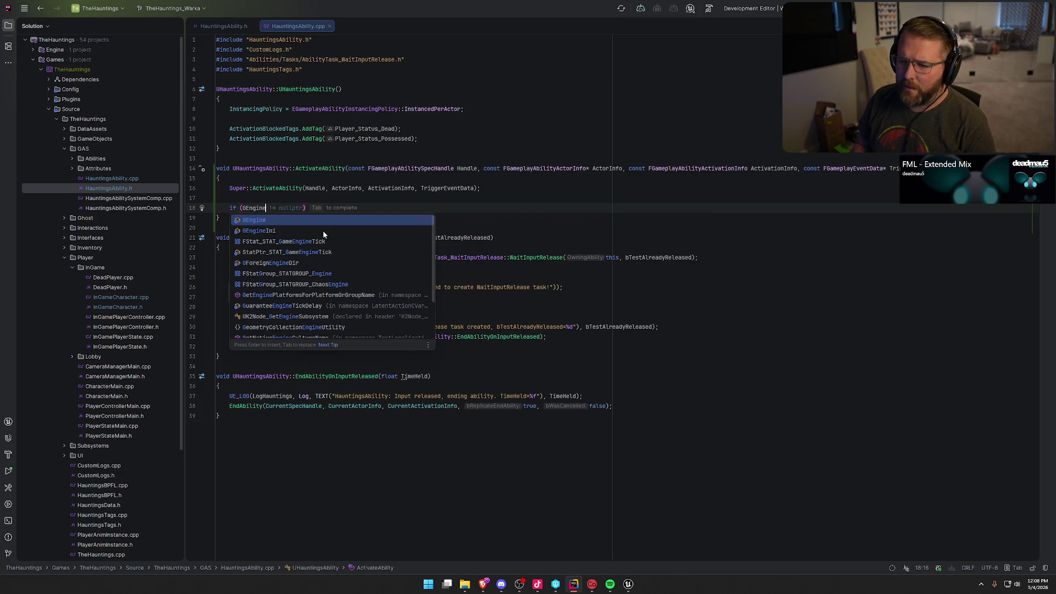
type(")")
key("Return")
type("{")
key("Return")
type("GEn")
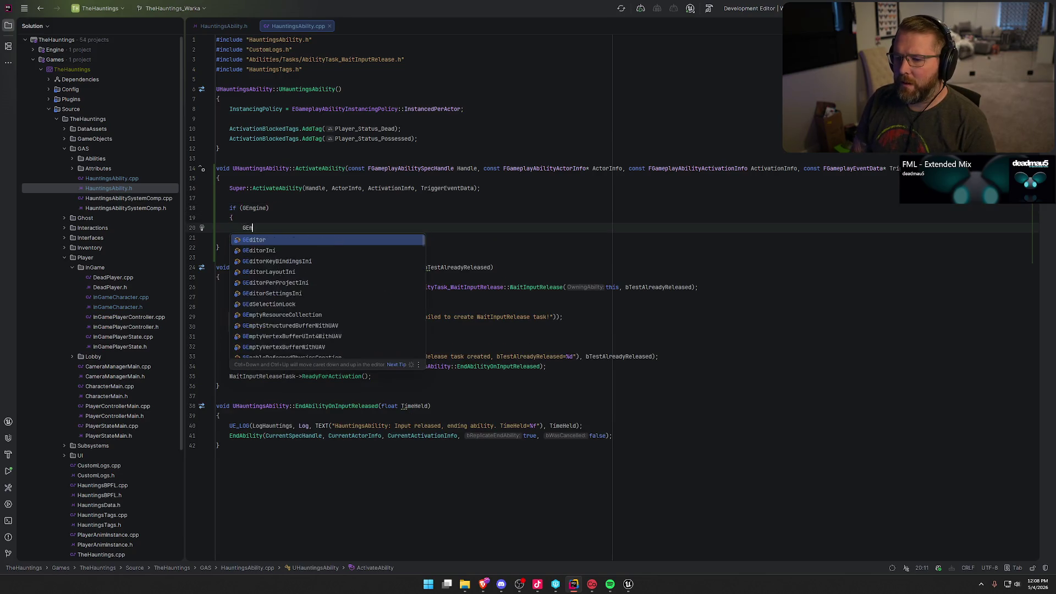
type("gine->")
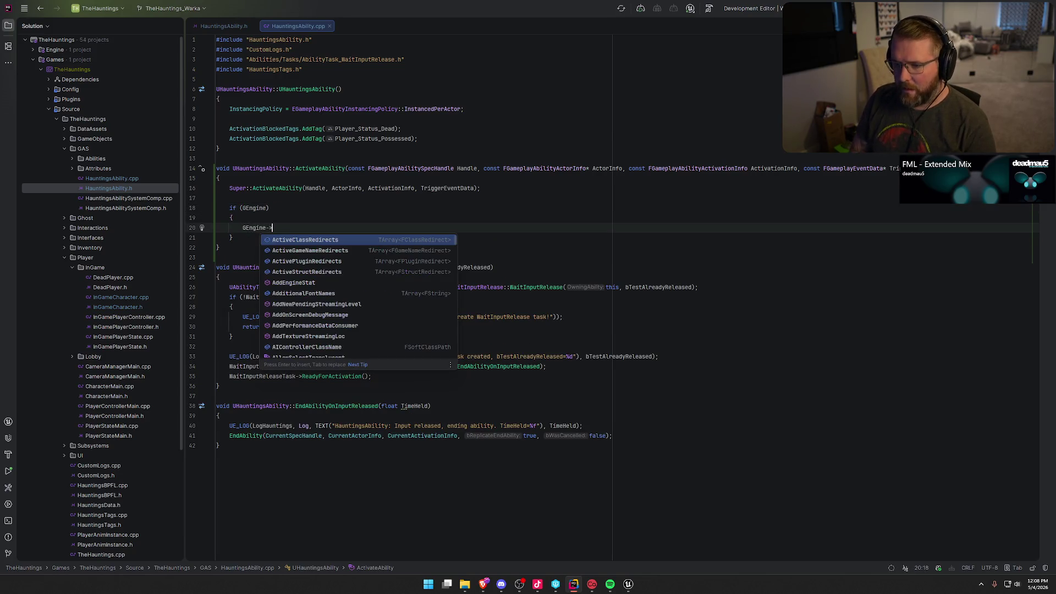
type("AddOn")
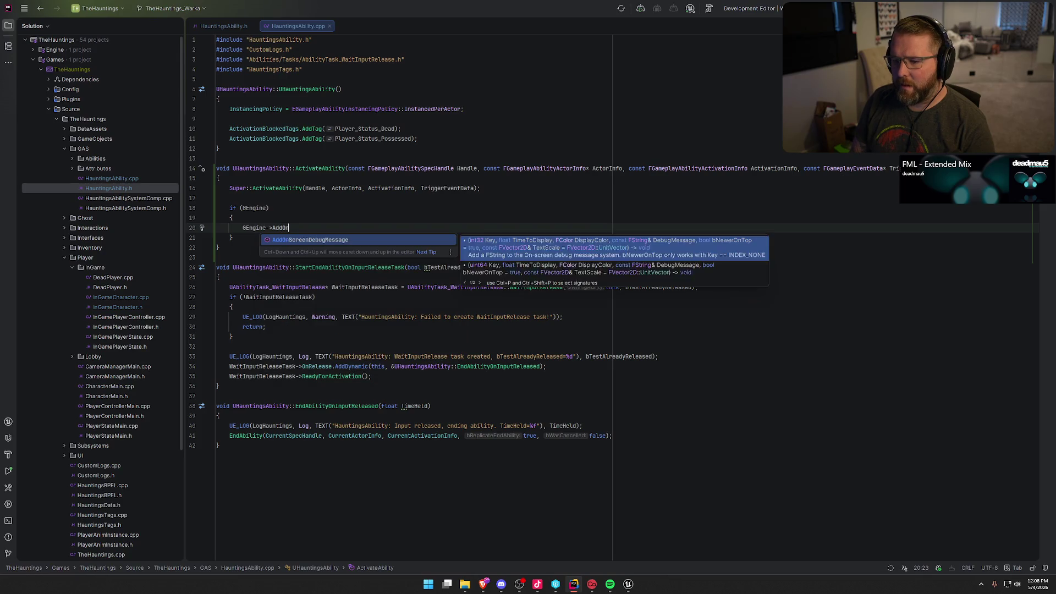
key("Return")
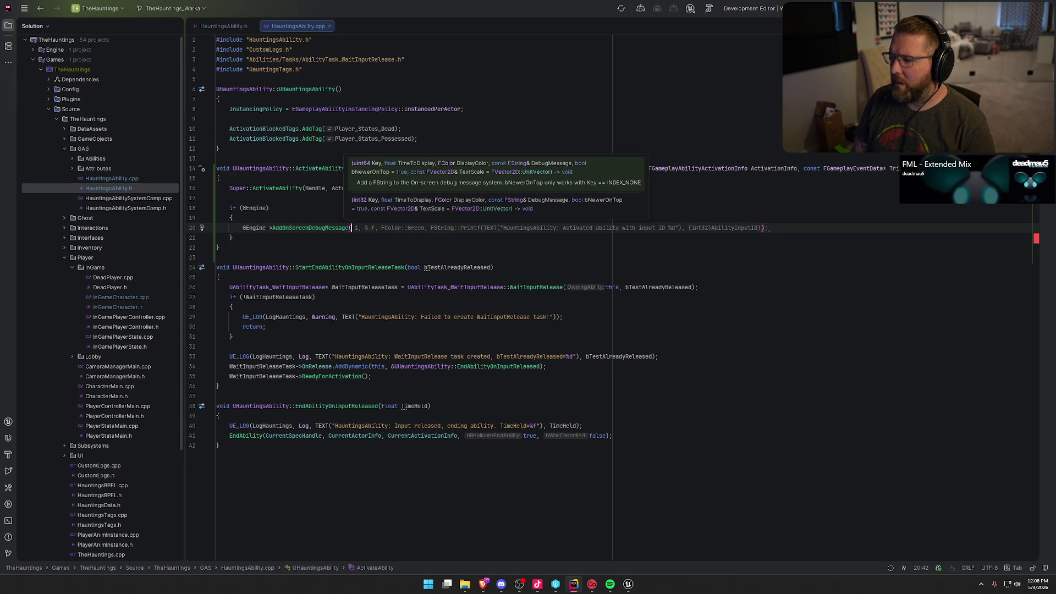
key("Tab")
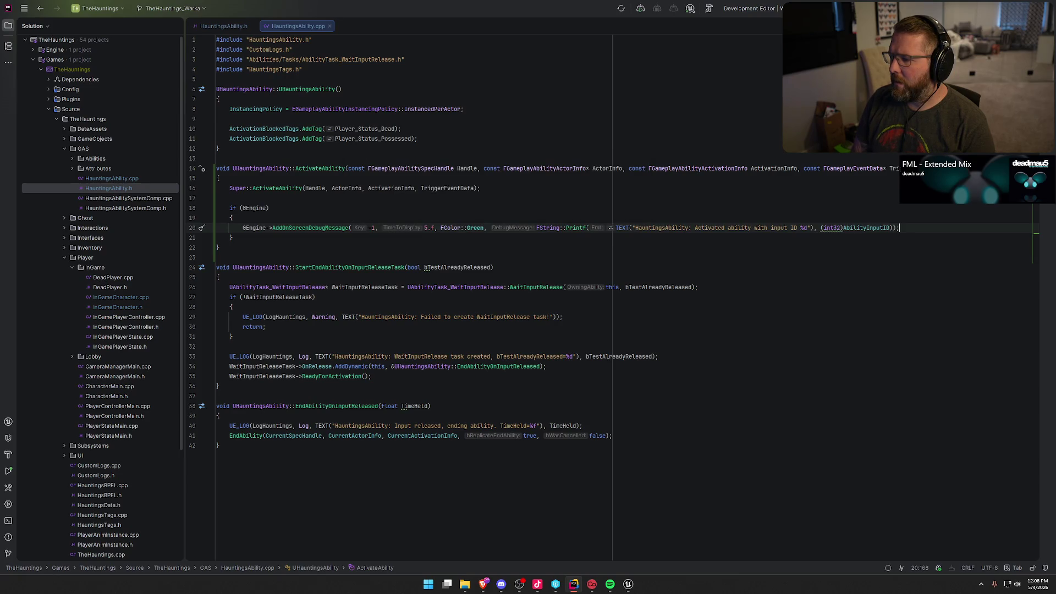